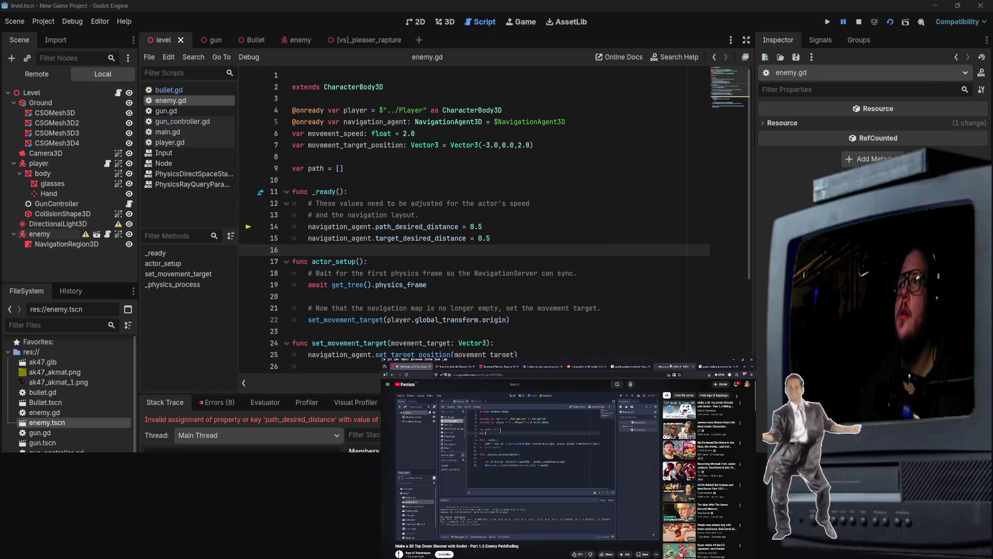
Move NavigationRegion3D out of the enemy so it sits directly under Level.
scroll(495, 507, down, 5)
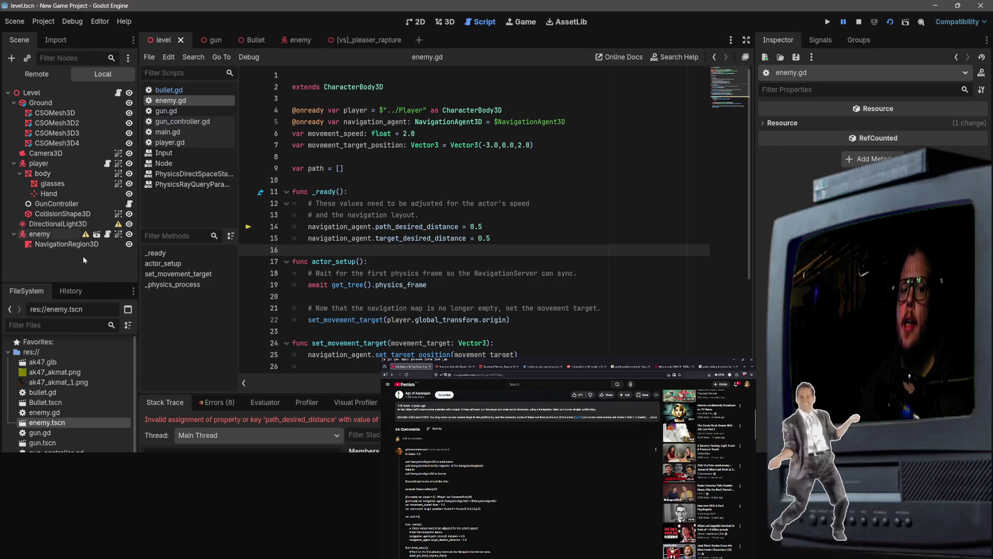
click(60, 236)
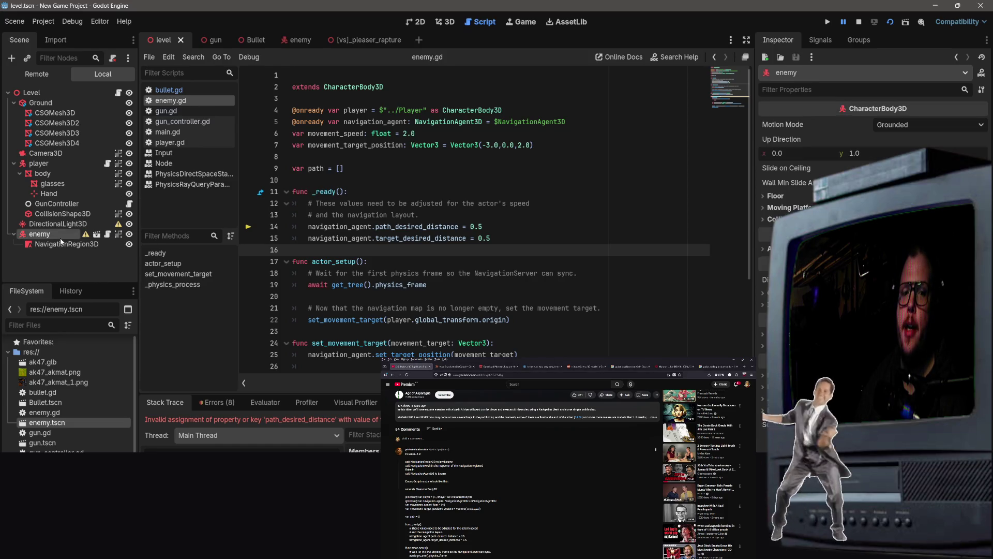
click(60, 235)
drag(30, 245, 25, 95)
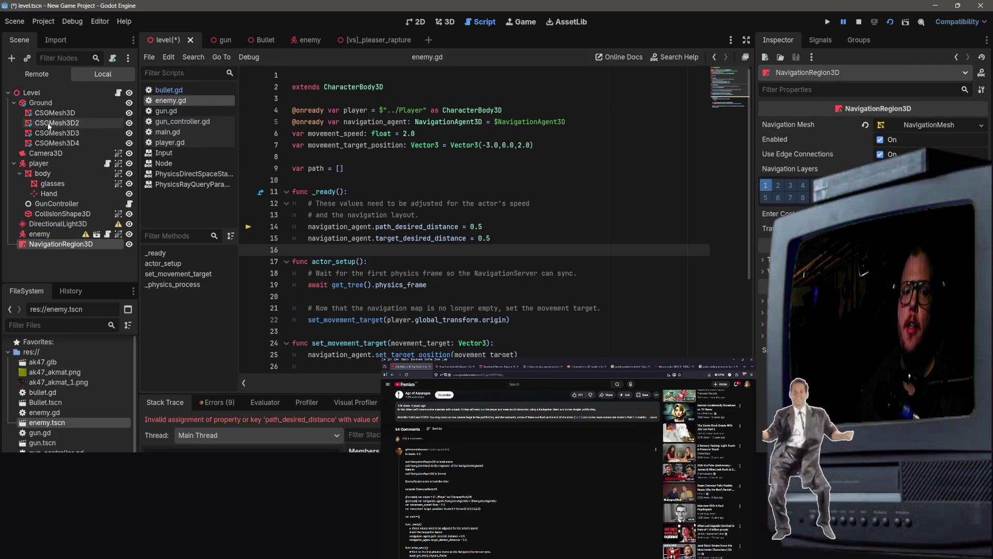
click(50, 261)
Add a NavigationAgent3D node to the scene by searching 'navi'.
right_click(48, 253)
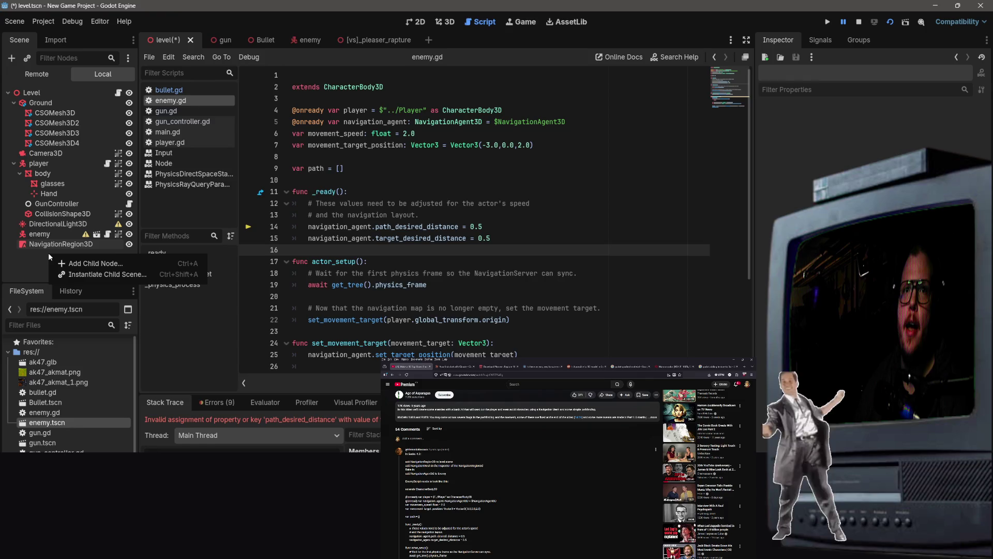
click(102, 263)
text(navi)
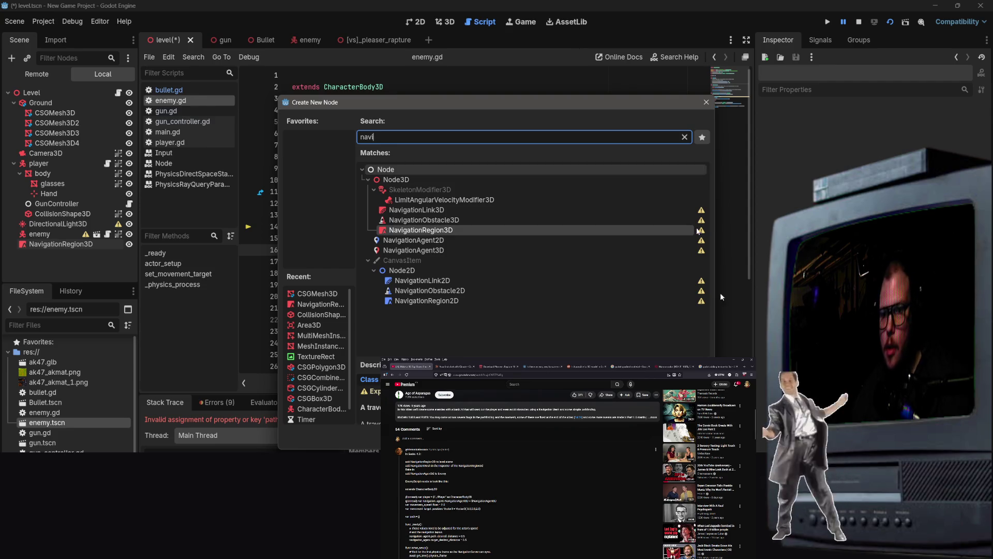
click(453, 250)
double_click(453, 250)
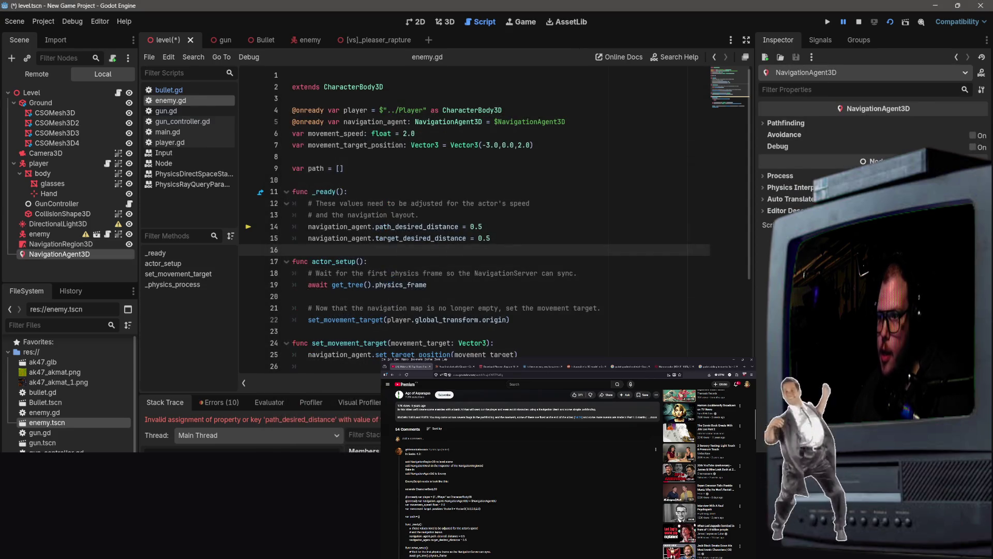
Parent NavigationAgent3D to the enemy node, save the level scene and run the project.
drag(69, 255, 41, 233)
click(504, 203)
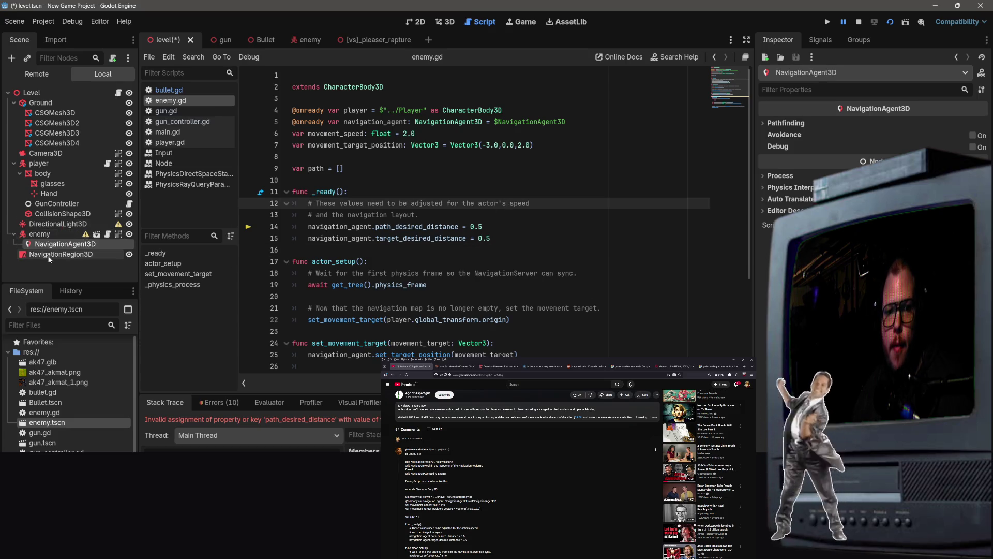
click(440, 179)
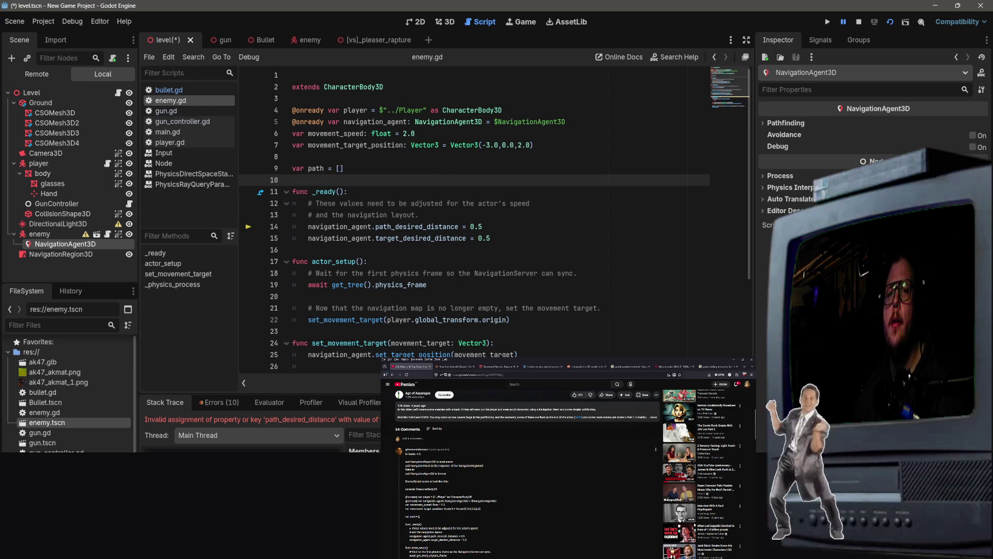
scroll(569, 466, up, 10)
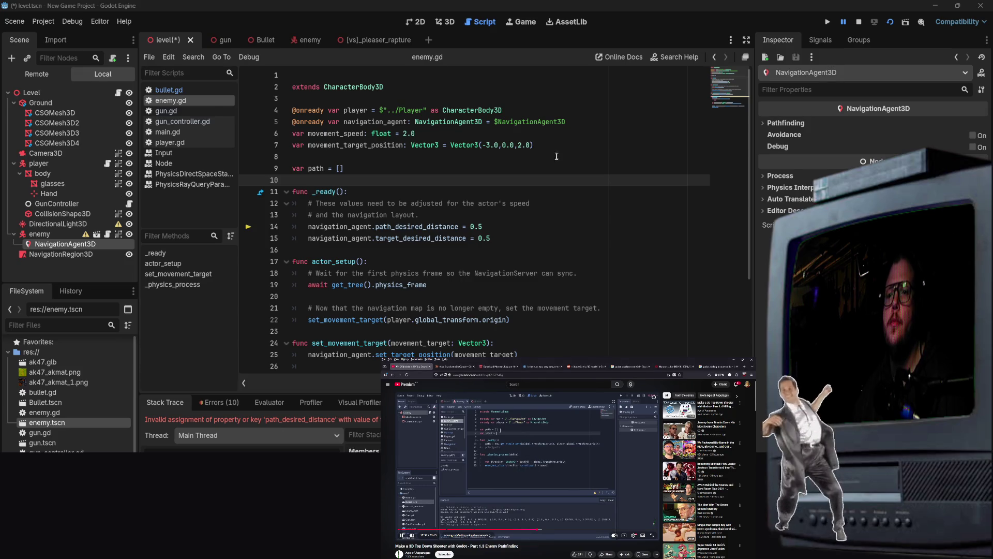
key(ctrl+s)
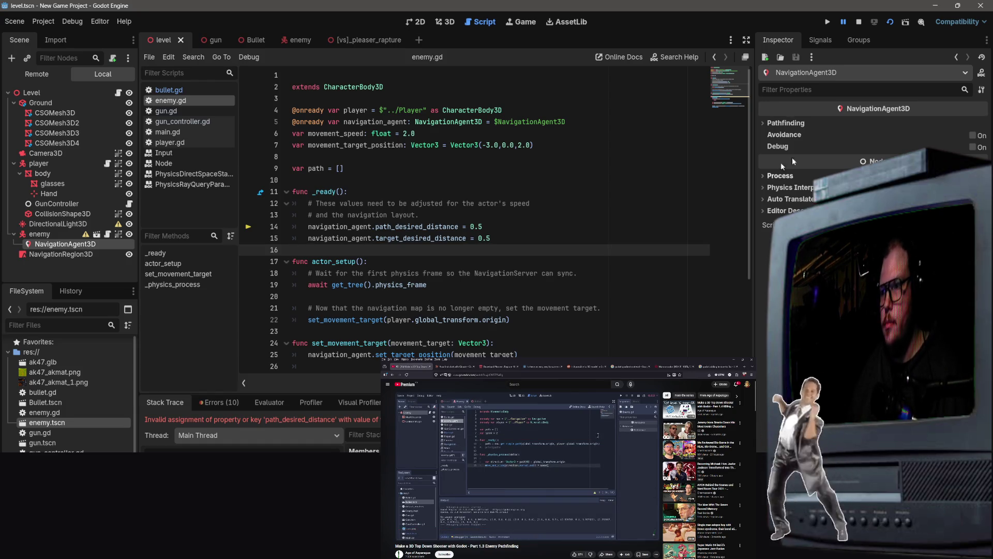
key(F5)
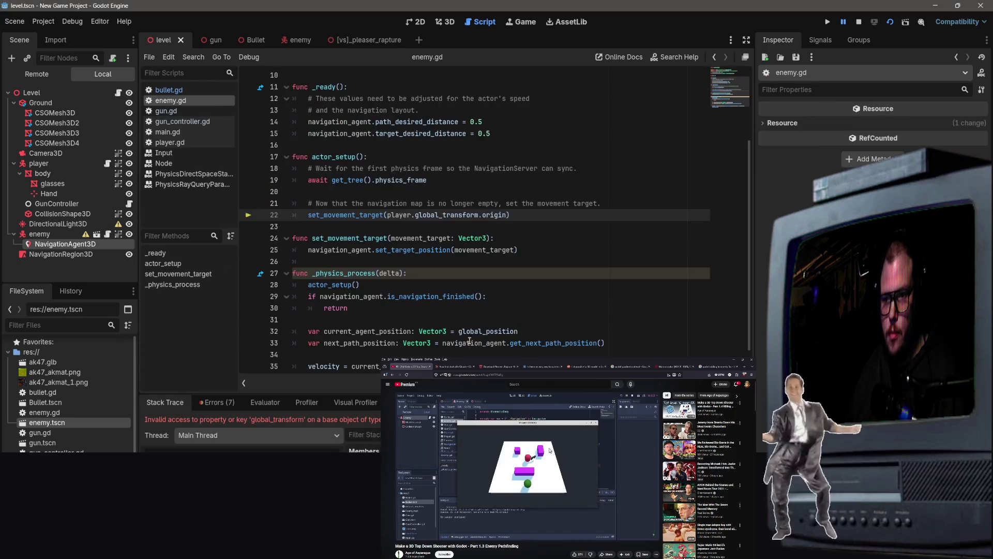
Show the debugger's list of script errors and warnings.
scroll(336, 321, down, 1)
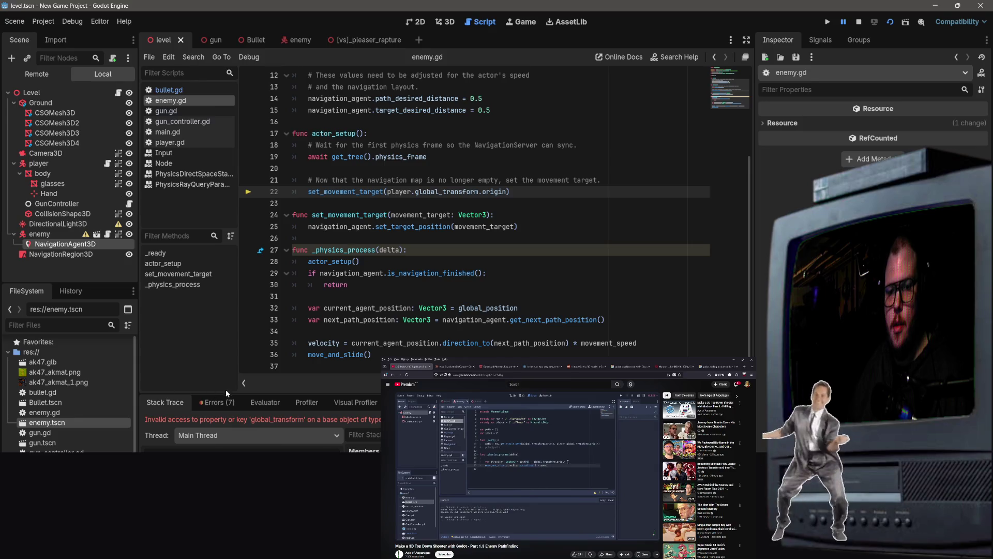
click(217, 402)
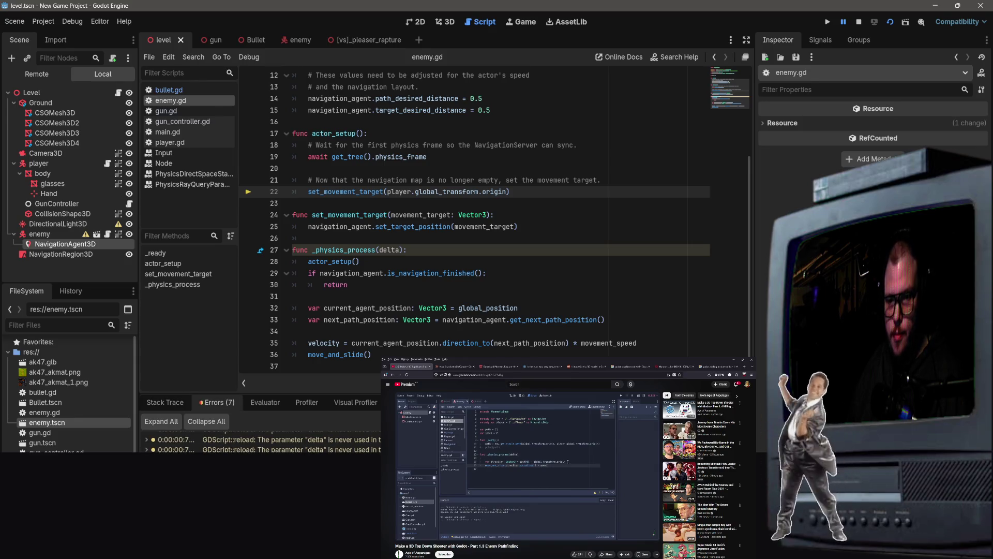
scroll(473, 218, up, 4)
Change line 4's player path in enemy.gd from '../Player' to '../player' and relaunch the game.
click(393, 110)
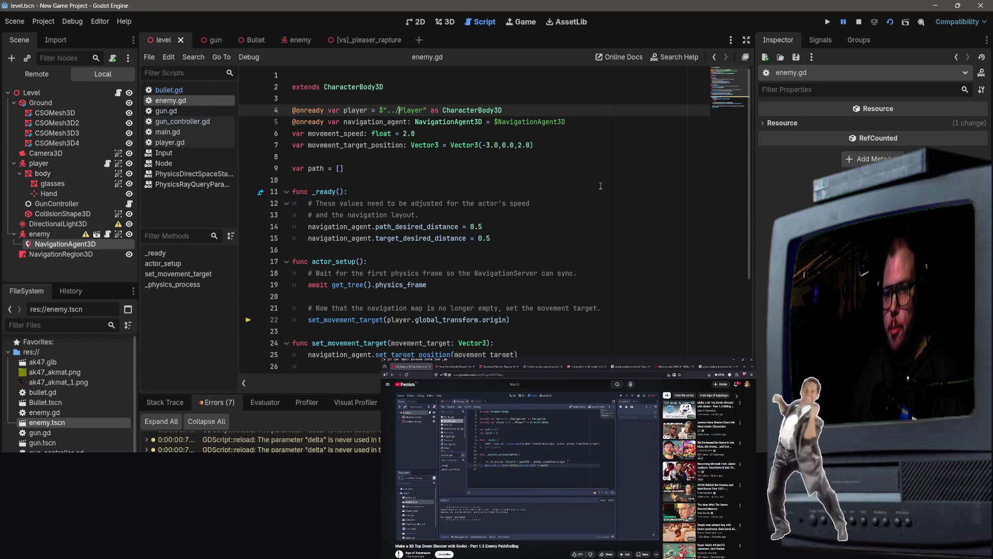
key(BackSpace)
text(p)
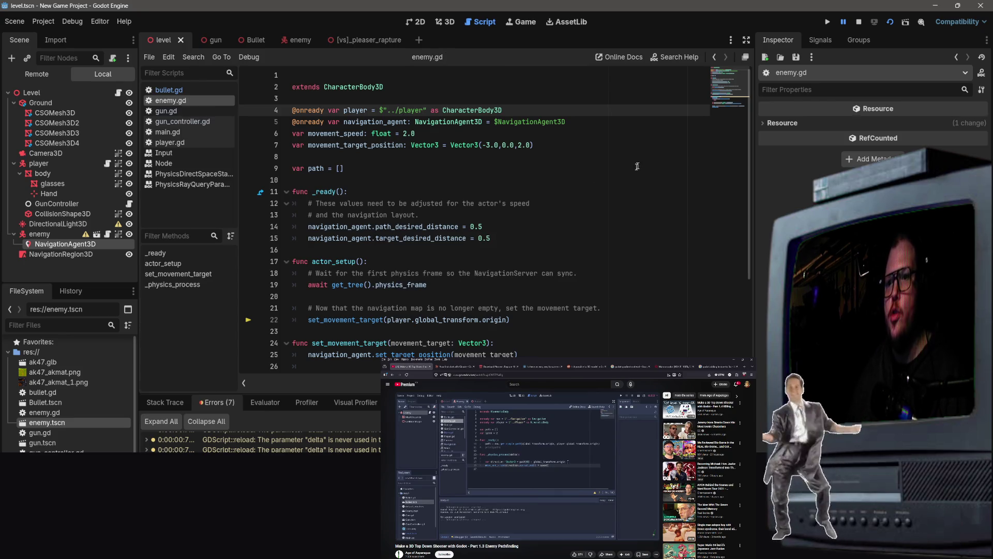
click(624, 169)
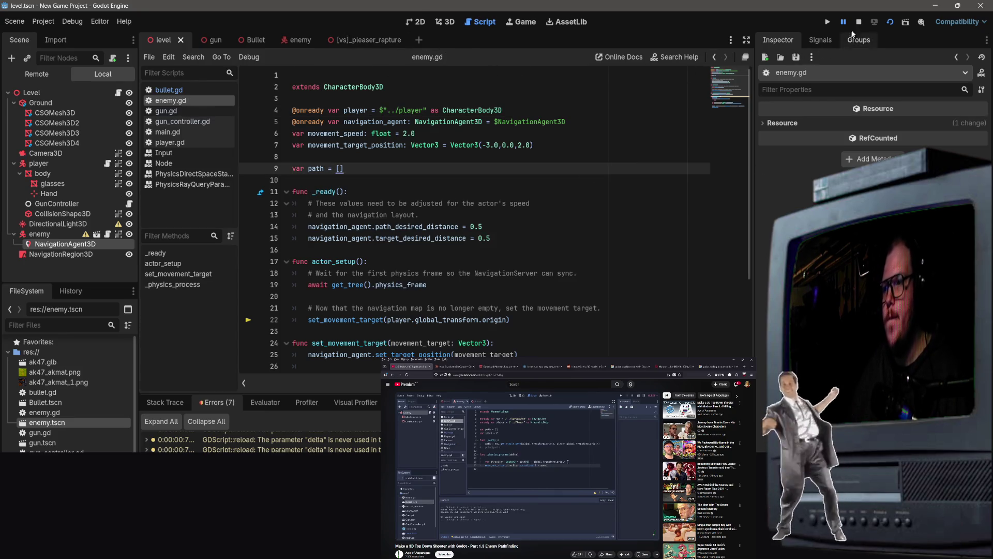
click(890, 22)
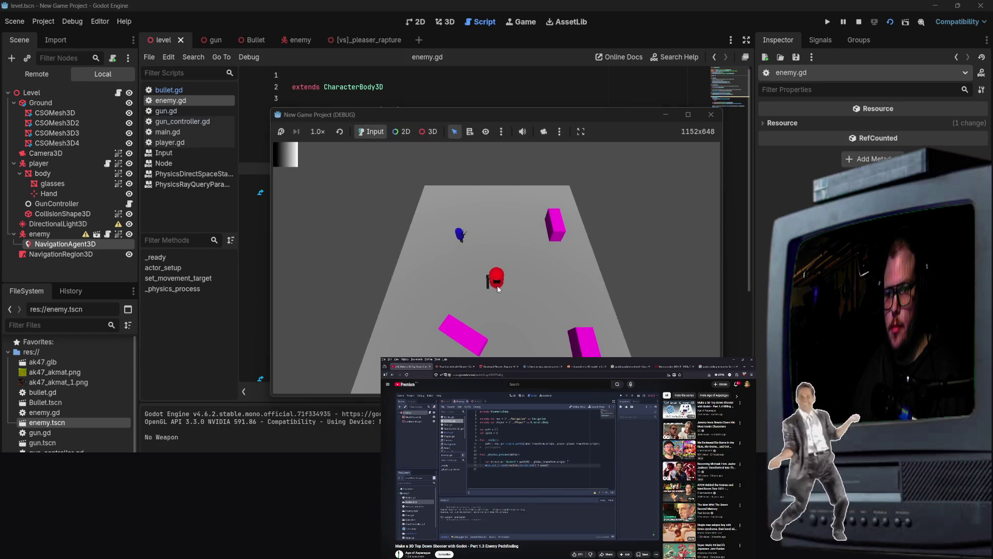
Fire four shots at the enemy until 'hit enemy' is logged, then close the game window.
click(464, 260)
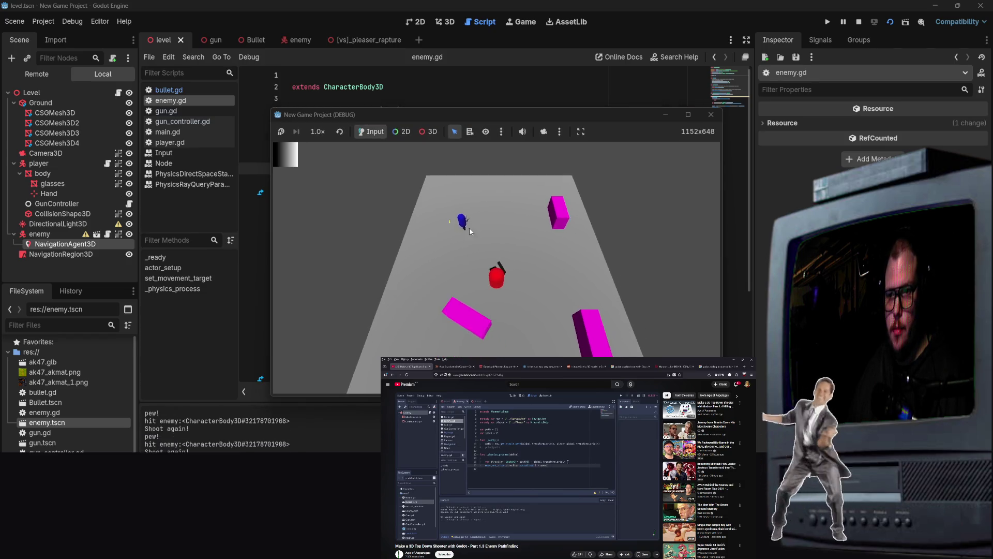
click(466, 226)
click(454, 221)
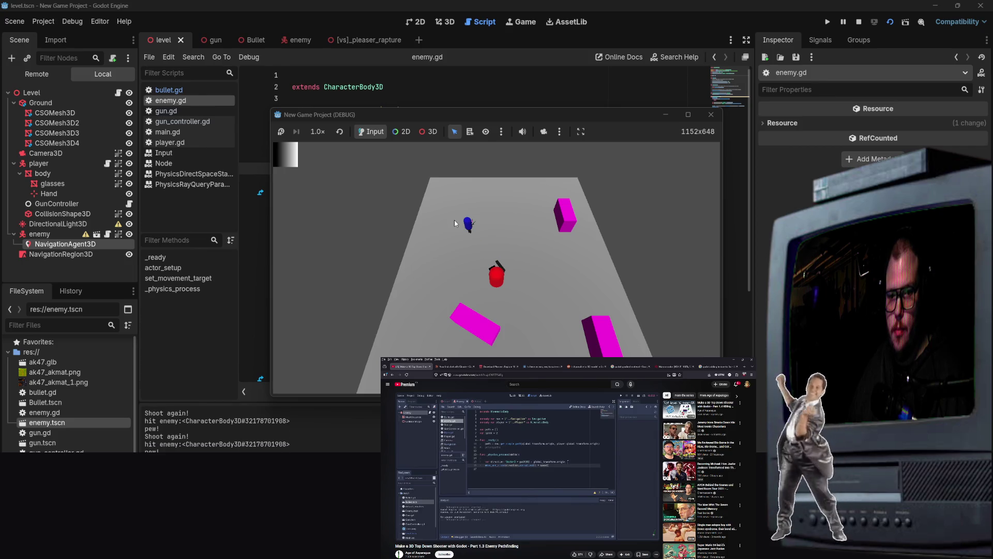
click(458, 222)
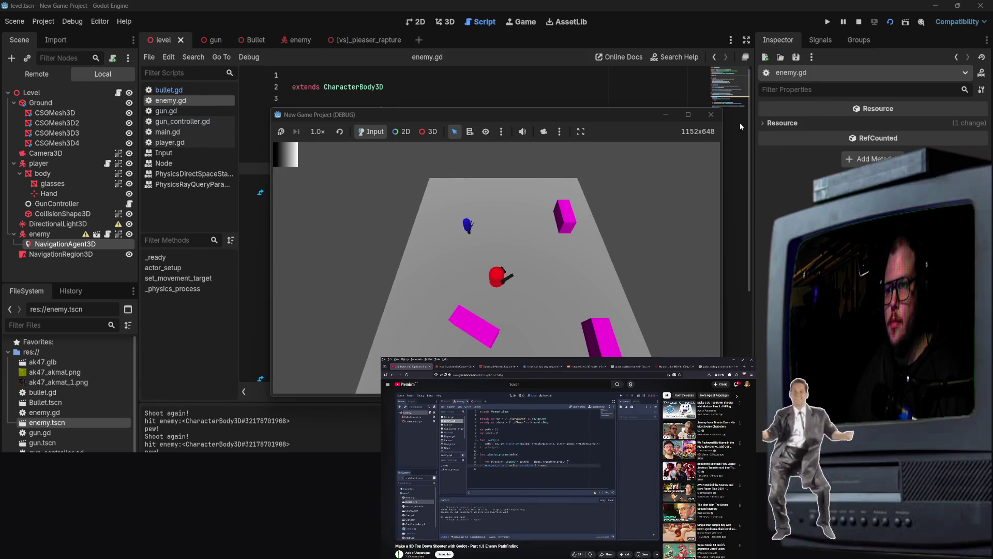
click(711, 115)
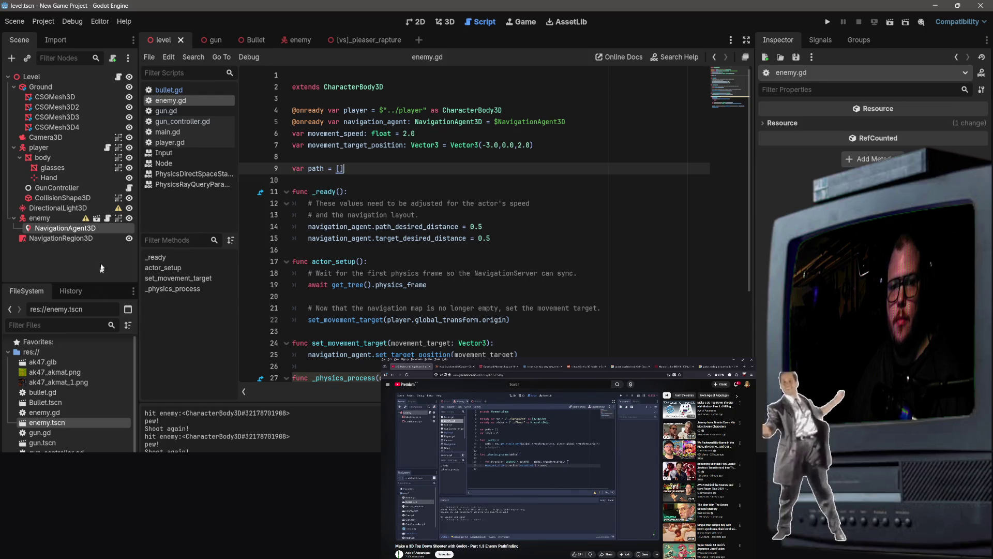
Expand the script's Resource section and scroll through enemy.gd's _physics_process movement code.
click(805, 125)
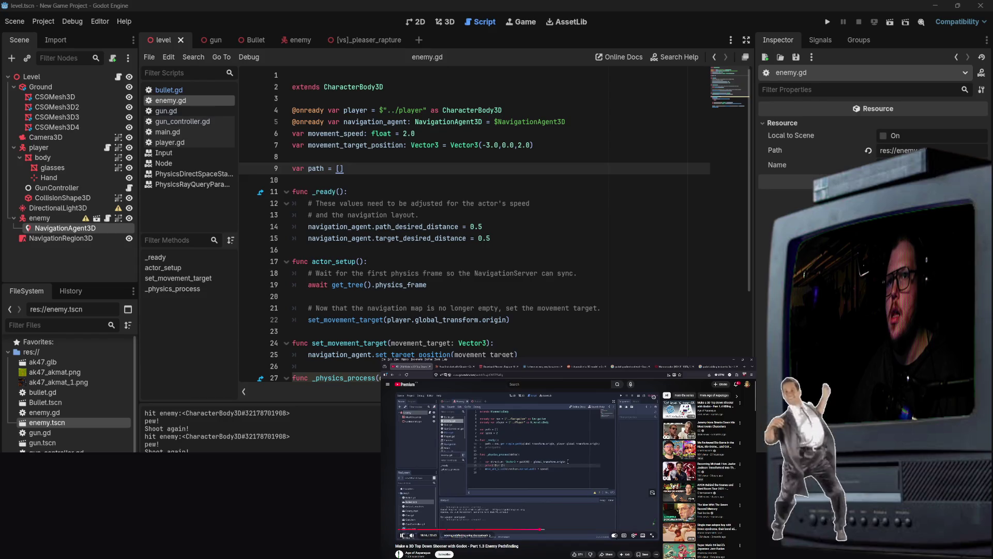
scroll(559, 343, down, 3)
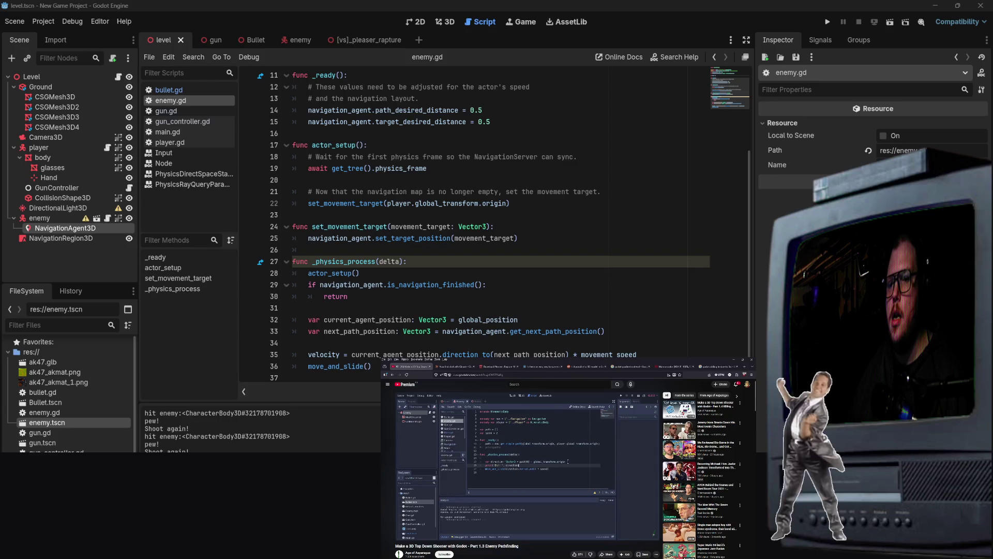
scroll(566, 469, down, 5)
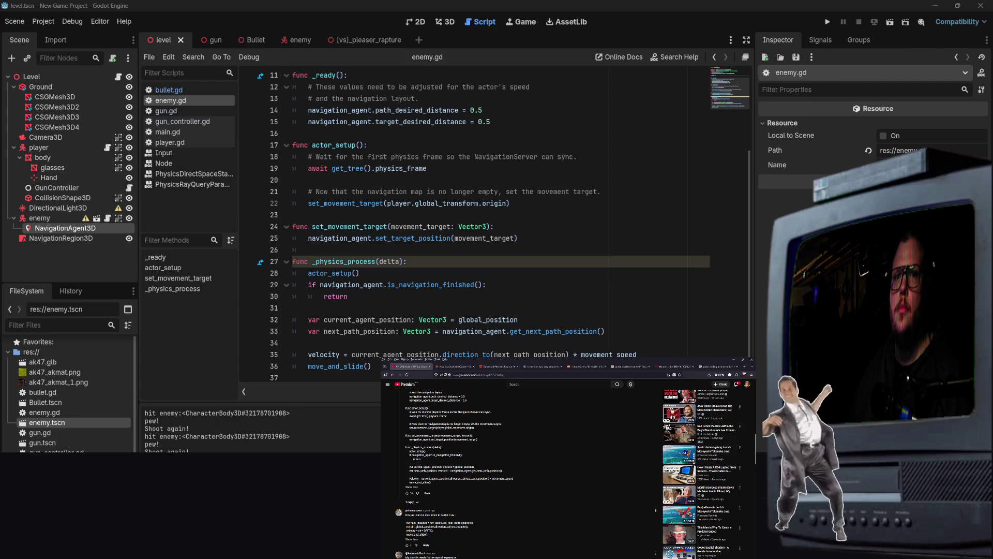
scroll(494, 521, up, 5)
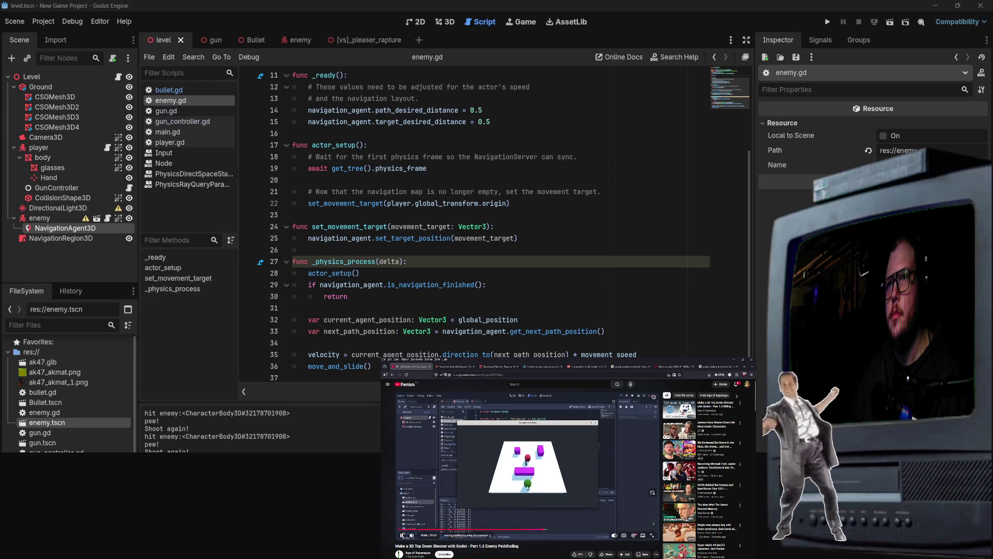
right_click(555, 495)
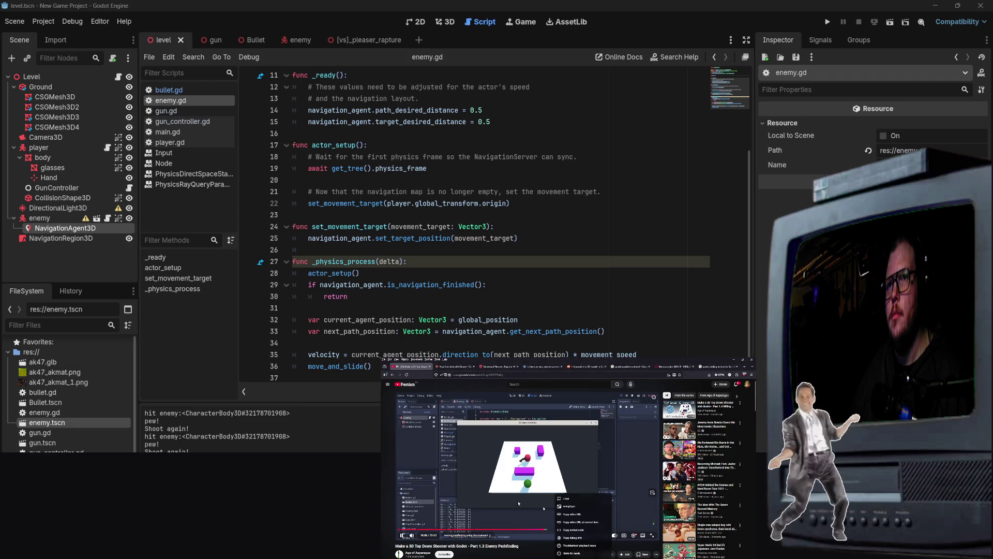
click(544, 508)
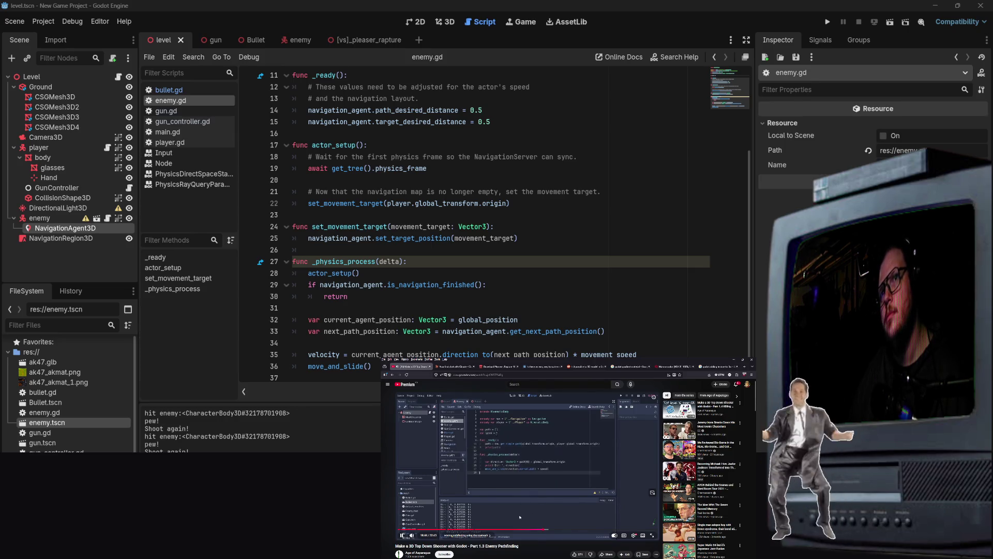
Go back to lines 31–32 of enemy.gd and run the project again with F5.
click(448, 311)
click(455, 320)
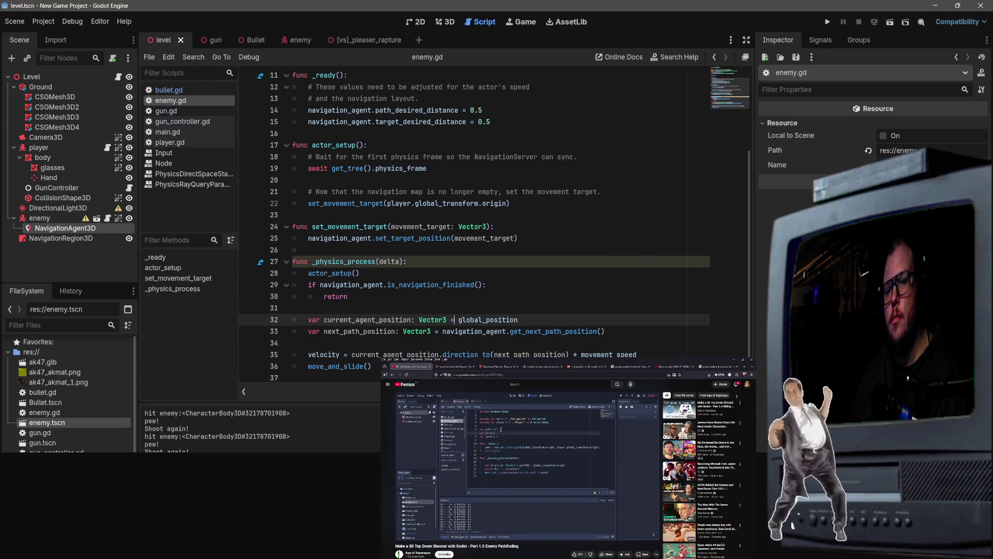
key(F5)
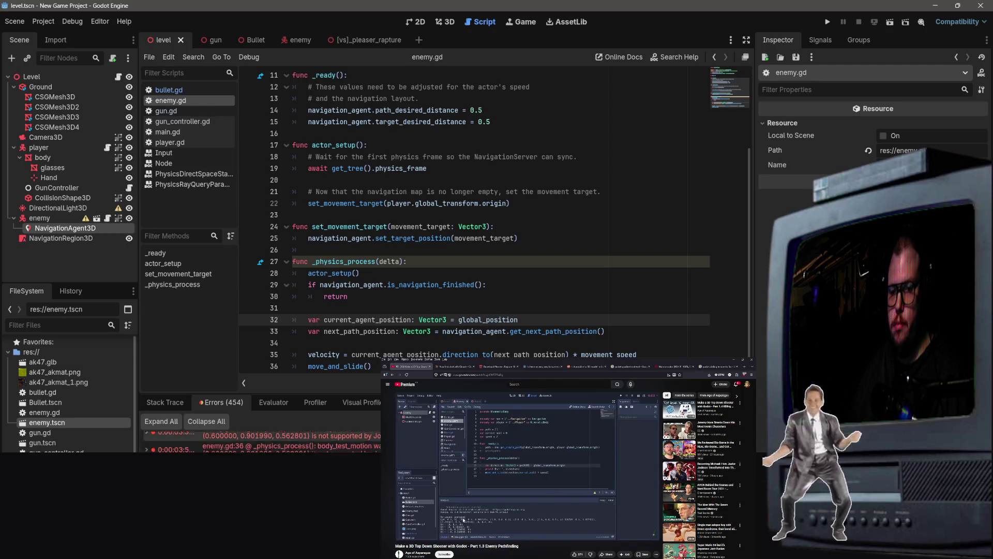
Scroll through enemy.gd and mark the move_and_slide call on line 36.
scroll(385, 212, up, 3)
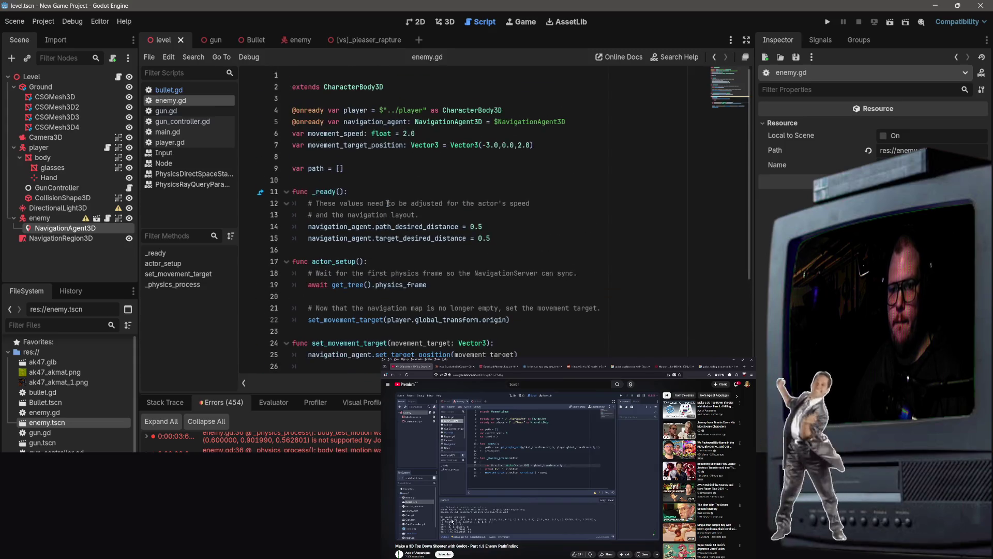
scroll(383, 203, down, 3)
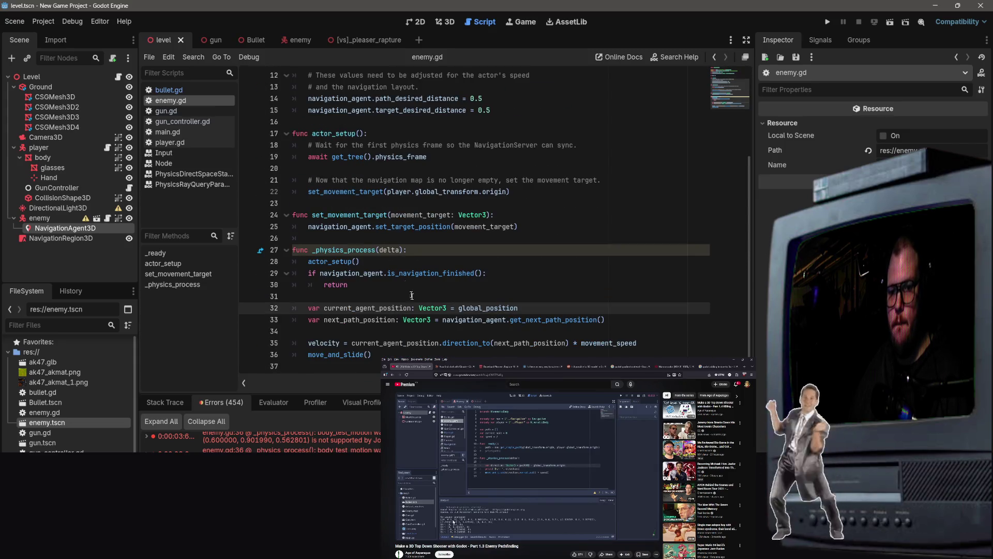
click(337, 353)
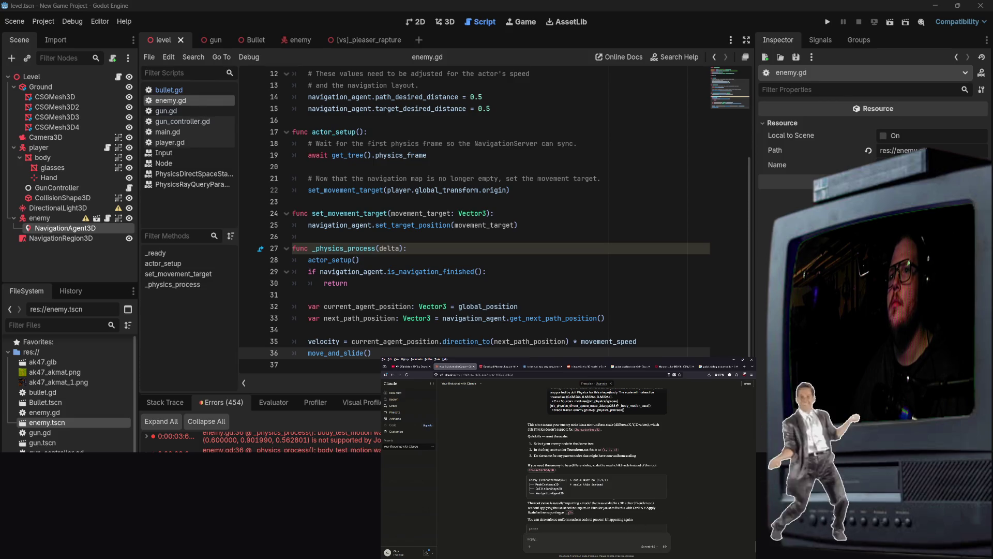
scroll(587, 537, up, 2)
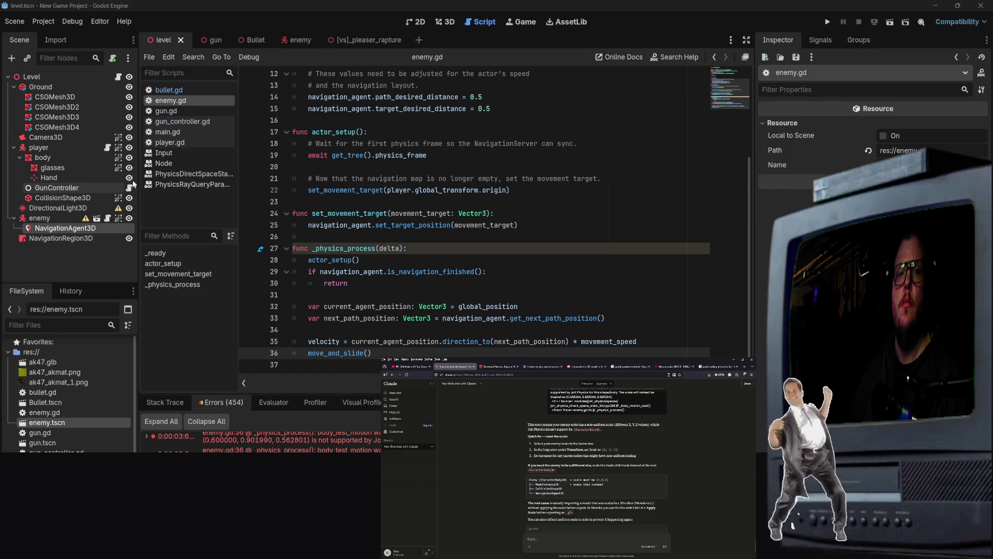
Select the enemy CharacterBody3D and expand one of its Inspector property groups.
click(47, 213)
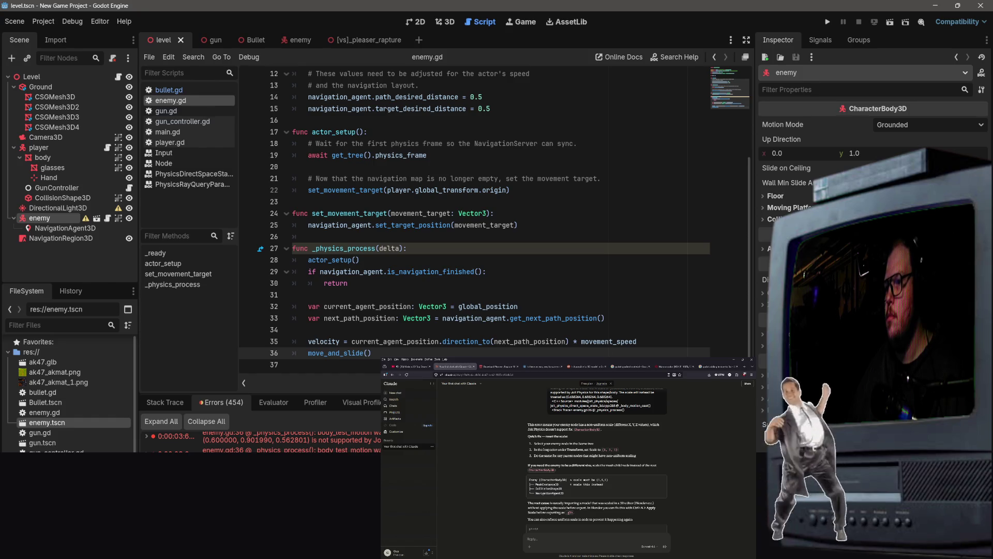
click(770, 334)
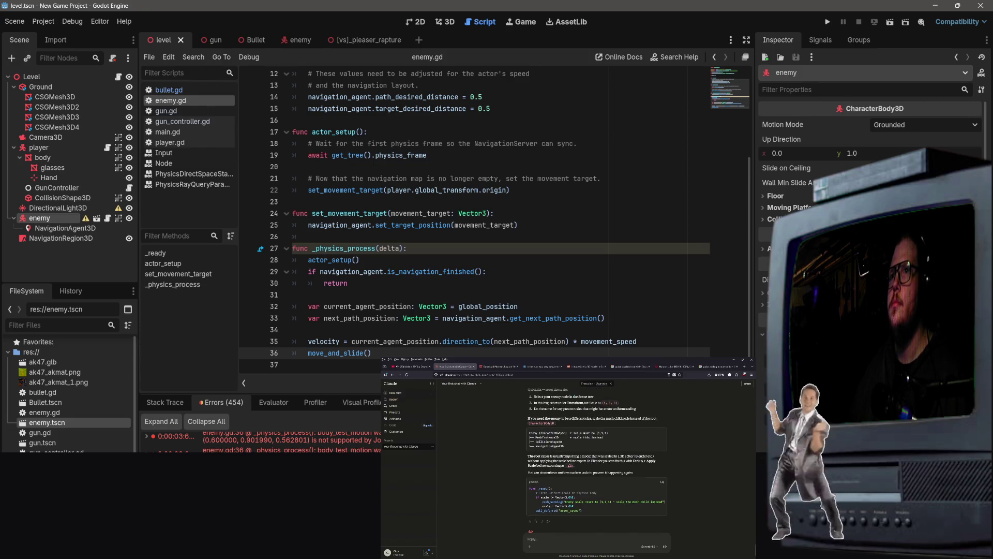
scroll(596, 465, up, 4)
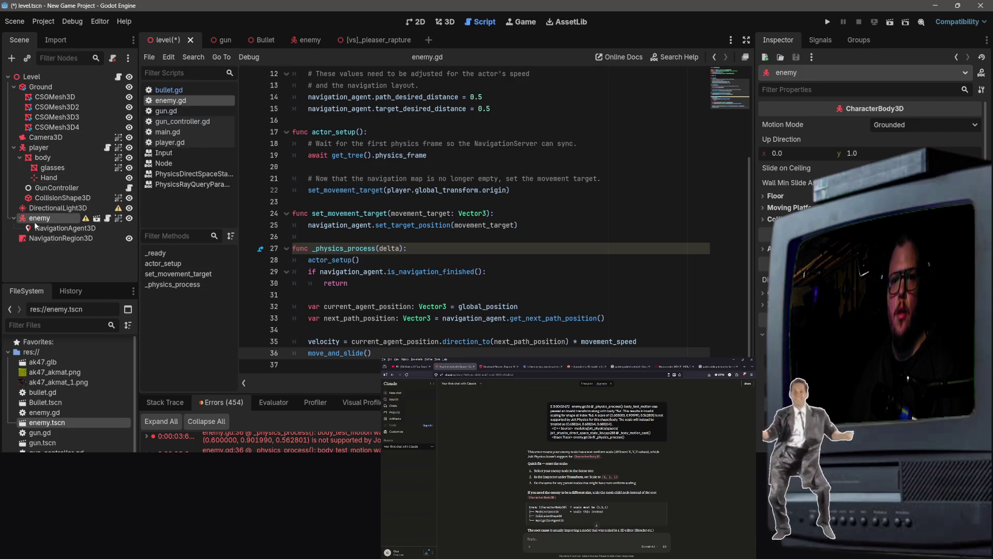
Reselect the enemy node and save the level scene.
click(65, 228)
click(41, 218)
key(ctrl+s)
In the enemy scene, inspect the CharacterBody3D root, CollisionShape3D and Body nodes.
click(300, 41)
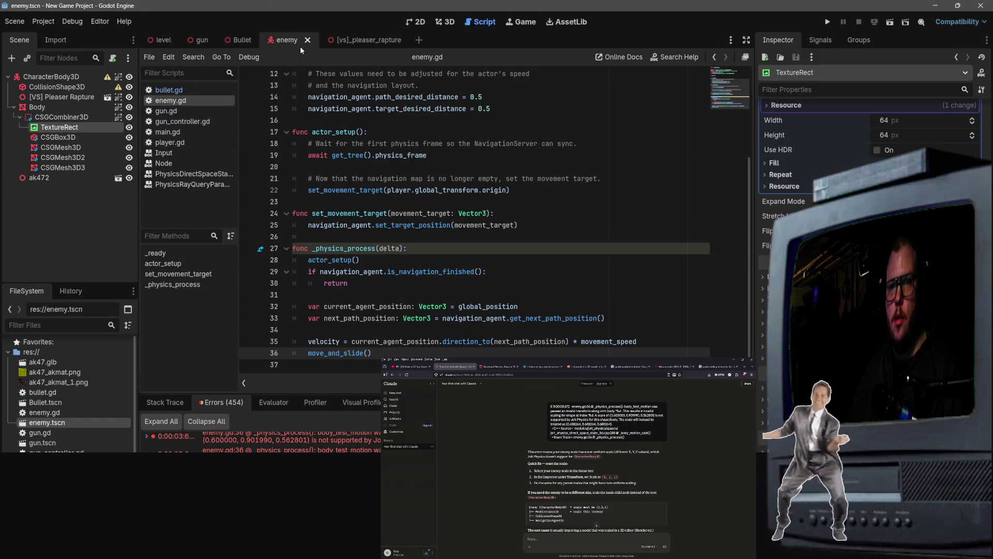
click(52, 87)
click(51, 76)
click(51, 87)
click(46, 107)
click(51, 85)
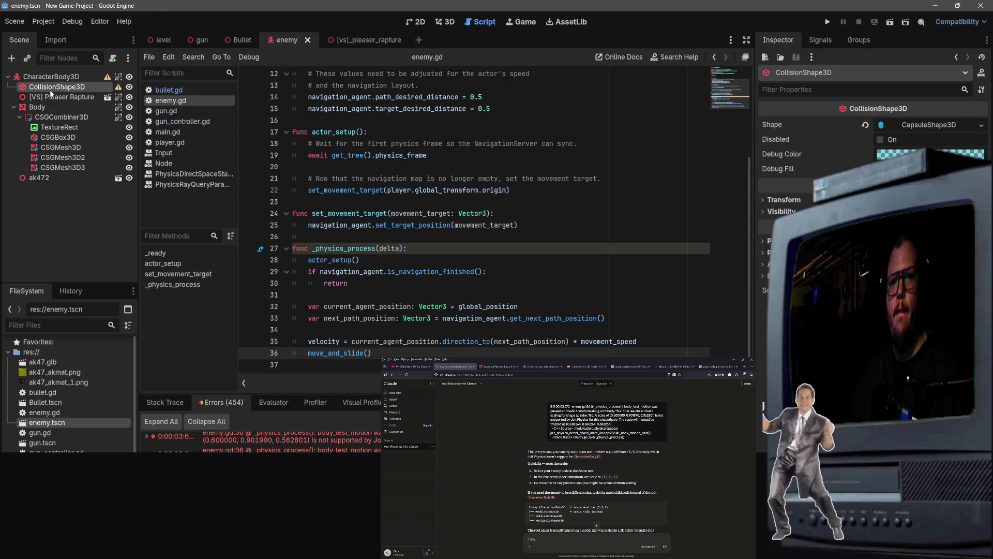
click(51, 78)
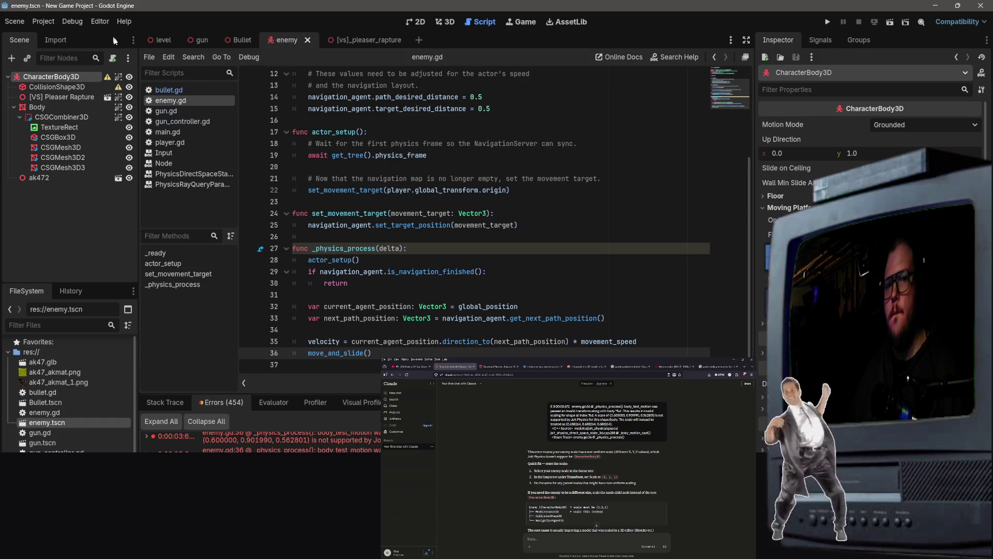
click(49, 107)
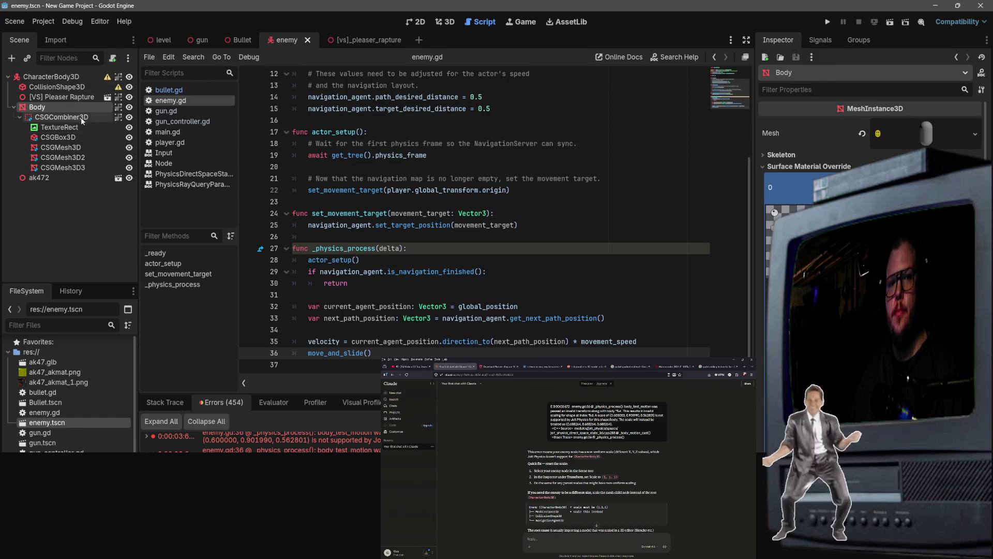
Nest ak472 inside the body meshes and [VS] Pleaser Rapture under CSGCombiner3D.
click(44, 179)
mouse_move(44, 181)
mouse_down()
mouse_move(50, 112)
mouse_move(46, 120)
mouse_up()
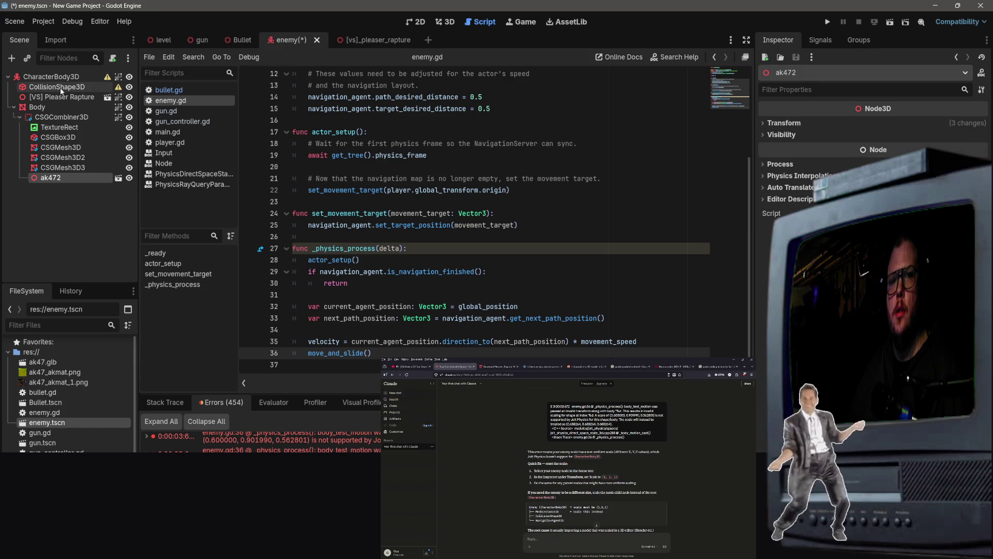
mouse_move(64, 96)
mouse_down()
mouse_move(65, 108)
mouse_move(60, 99)
mouse_up()
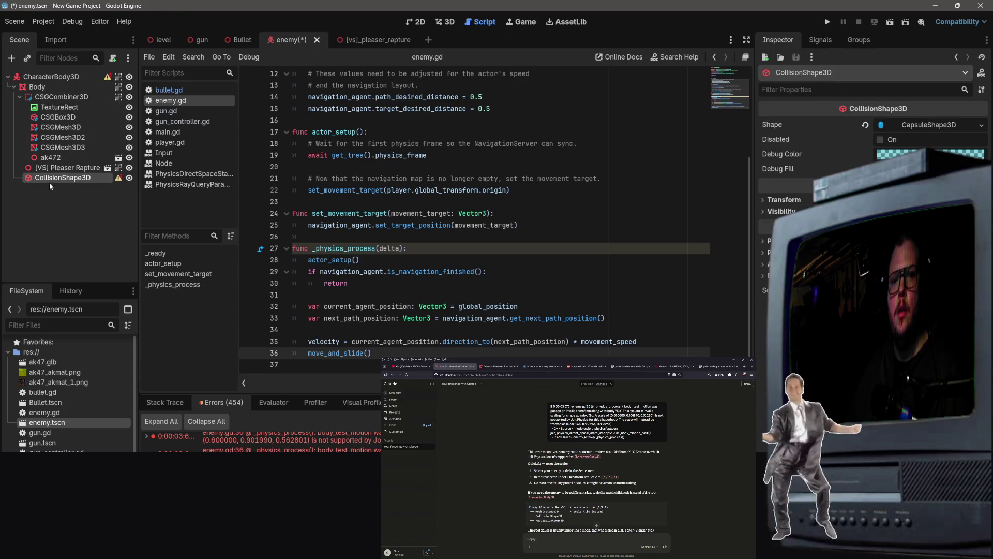
Move CollisionShape3D directly under CharacterBody3D and save enemy.tscn.
mouse_move(119, 179)
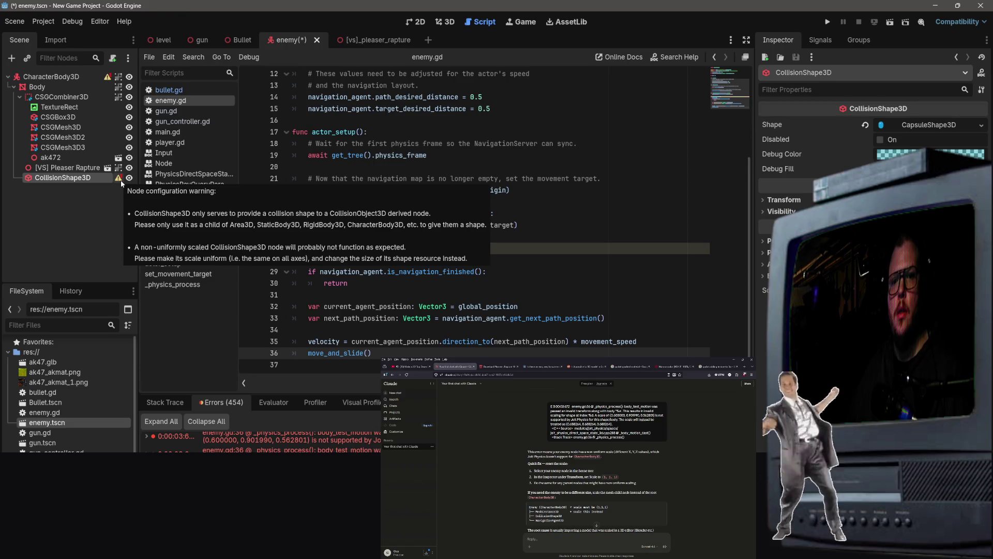
drag(77, 179, 77, 79)
drag(61, 178, 50, 82)
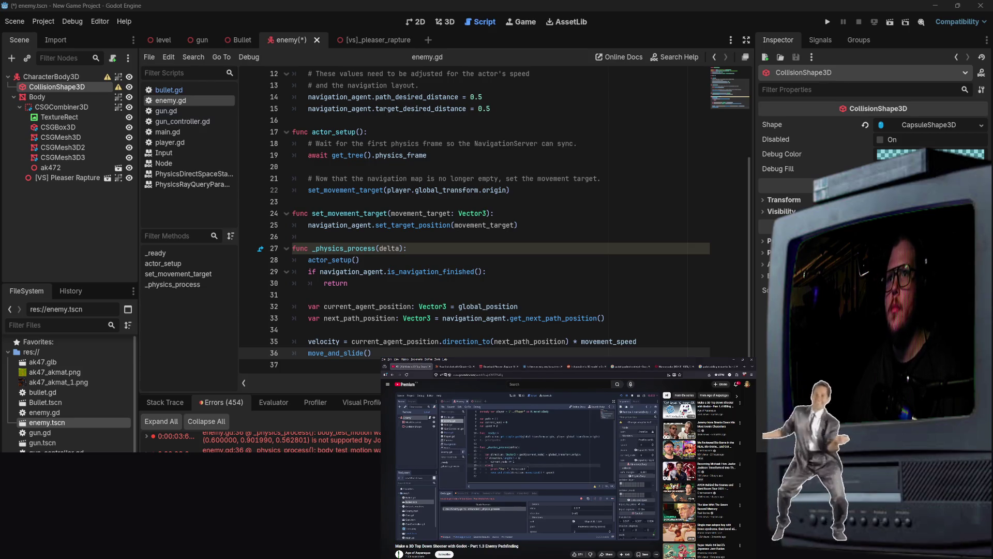
key(ctrl+s)
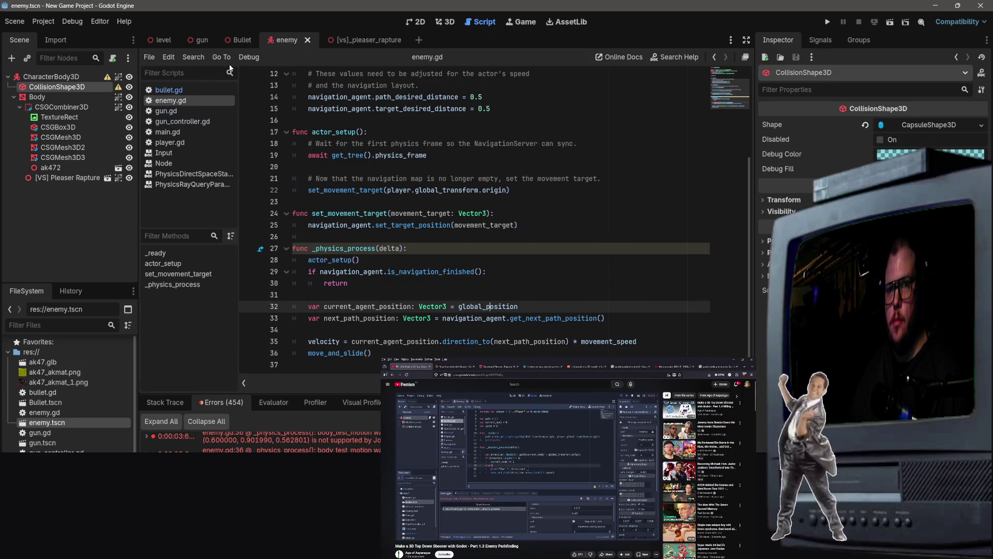
Frame the enemy in 3D, check Body, CollisionShape3D and CharacterBody3D, shrink it and save.
click(447, 24)
key(f)
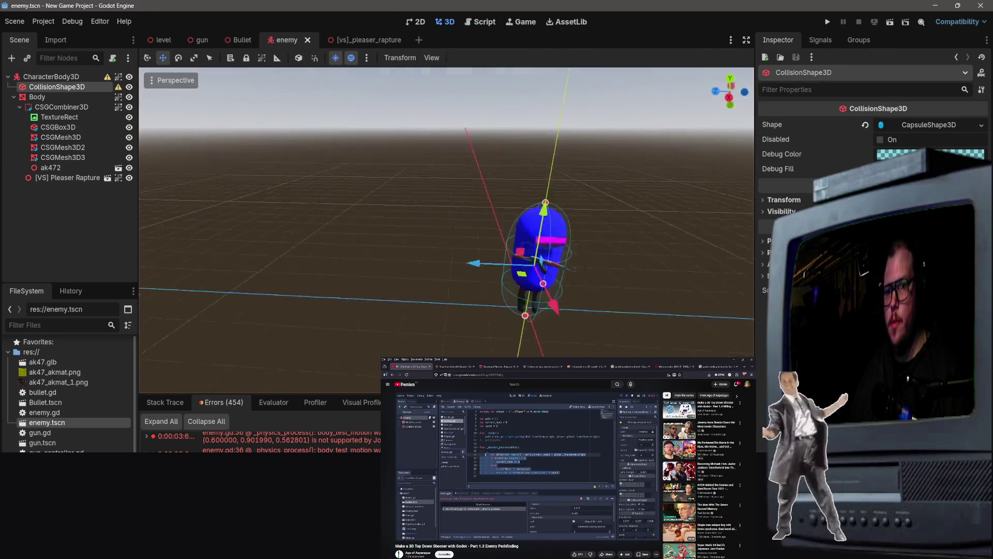
click(36, 97)
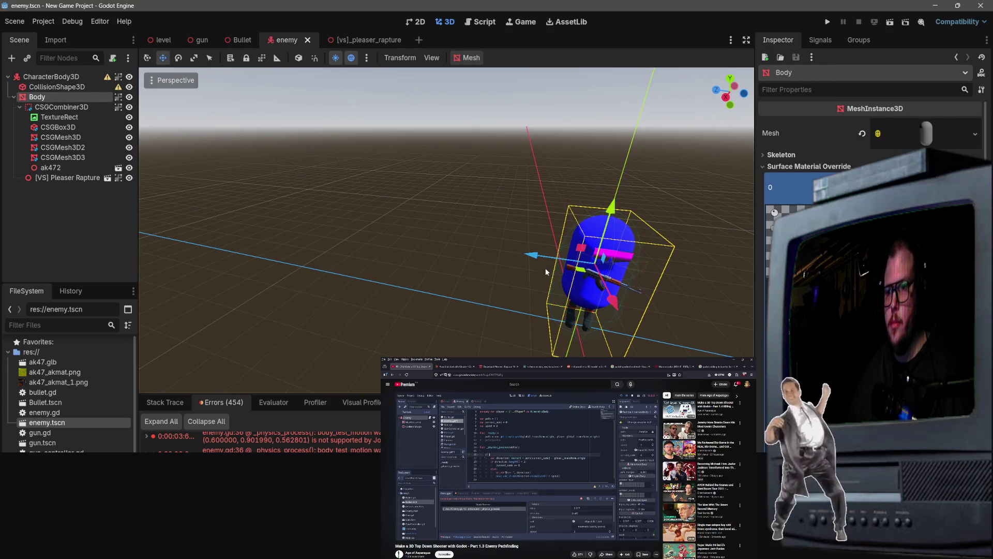
click(56, 86)
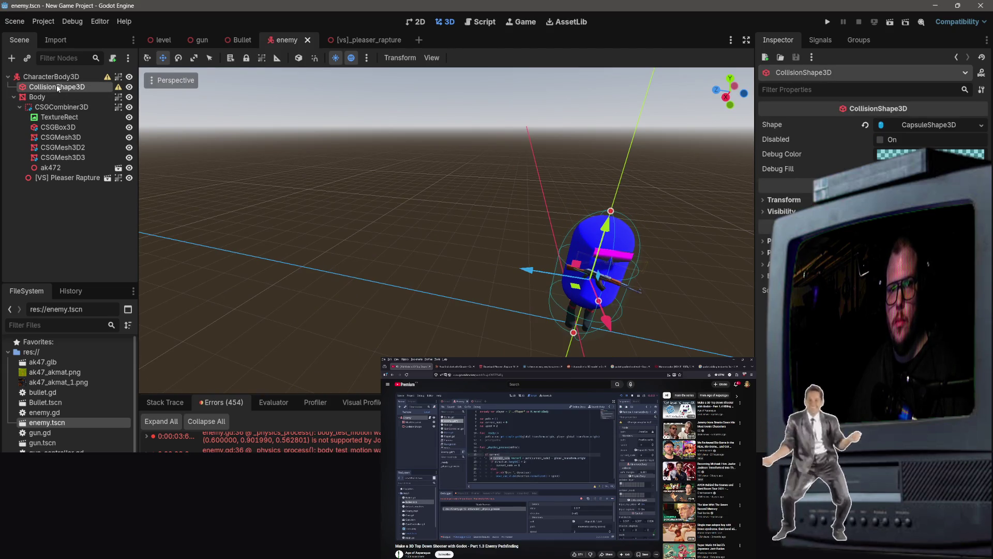
click(50, 76)
scroll(827, 155, down, 2)
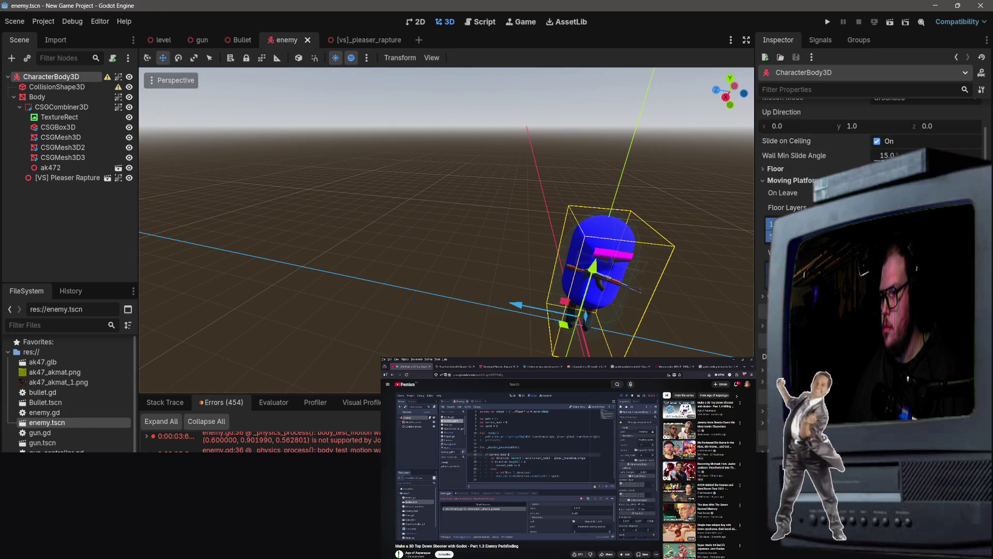
scroll(828, 155, down, 2)
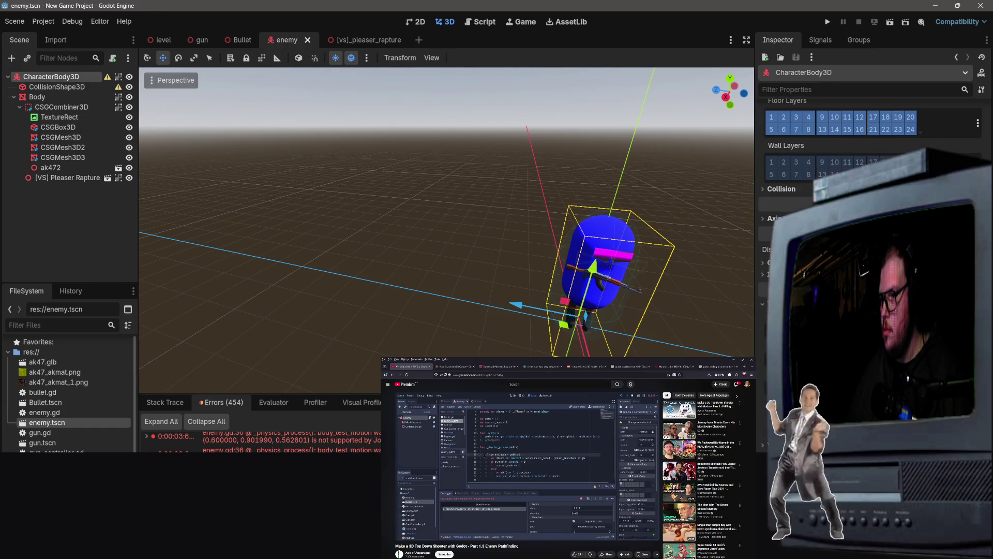
scroll(761, 381, down, 1)
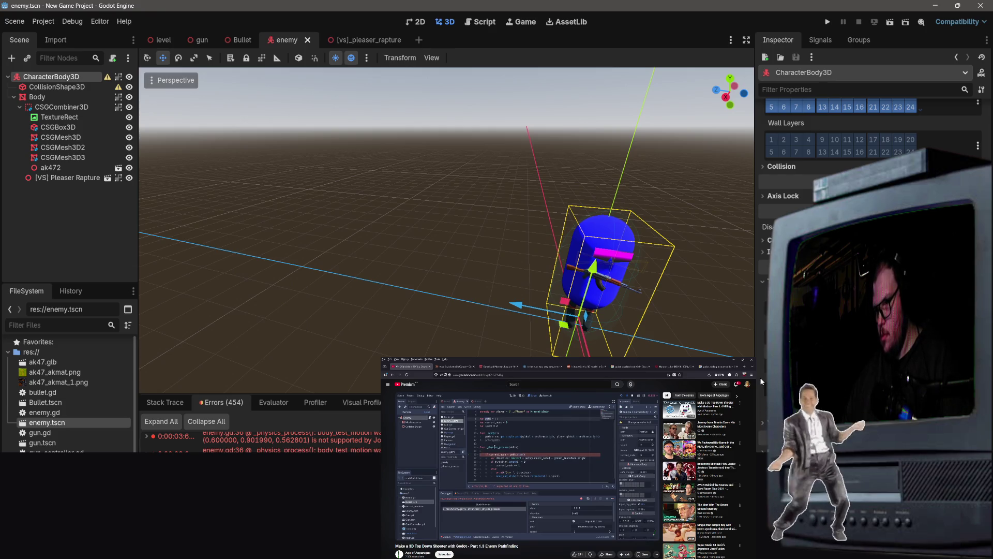
scroll(761, 381, down, 1)
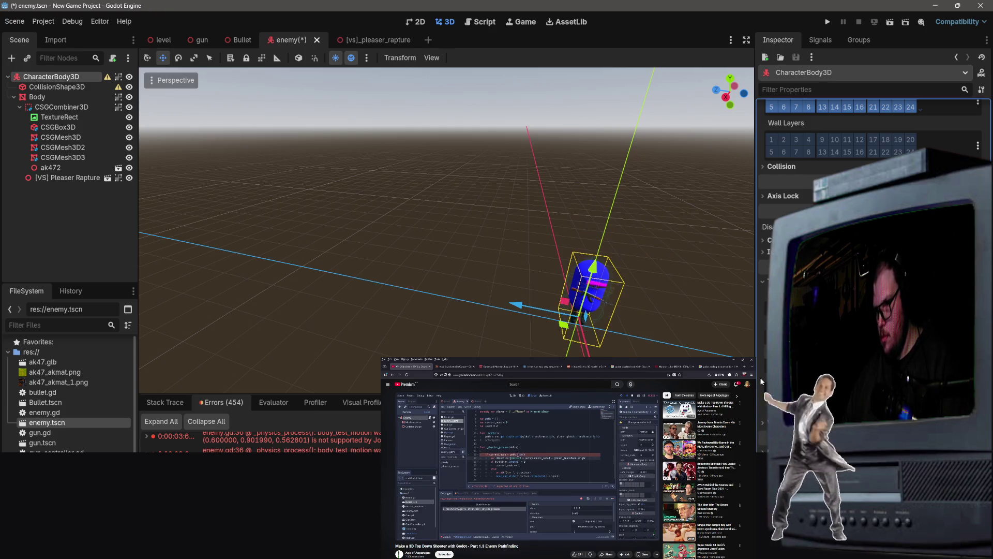
key(ctrl+s)
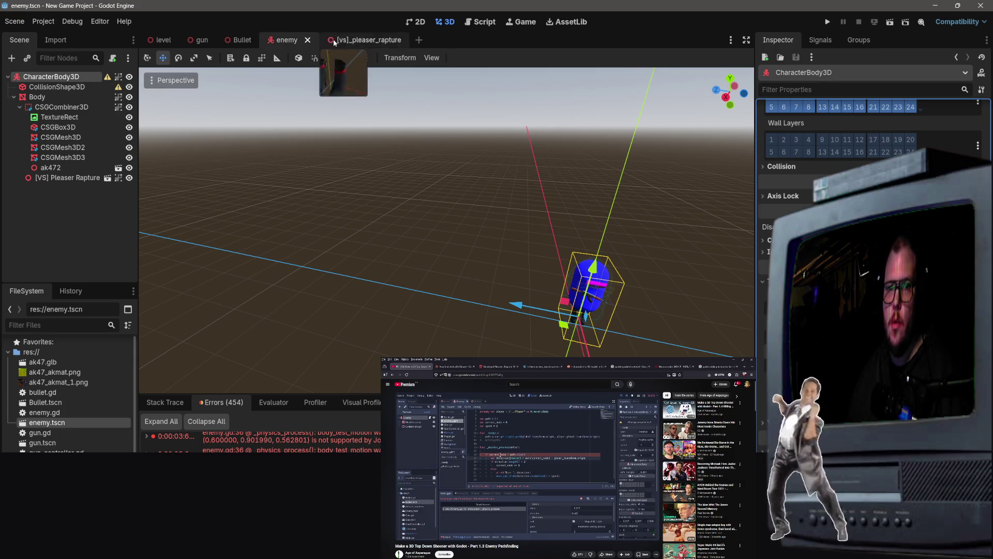
Clear the selection, select the Body mesh, and return to the level scene.
click(423, 267)
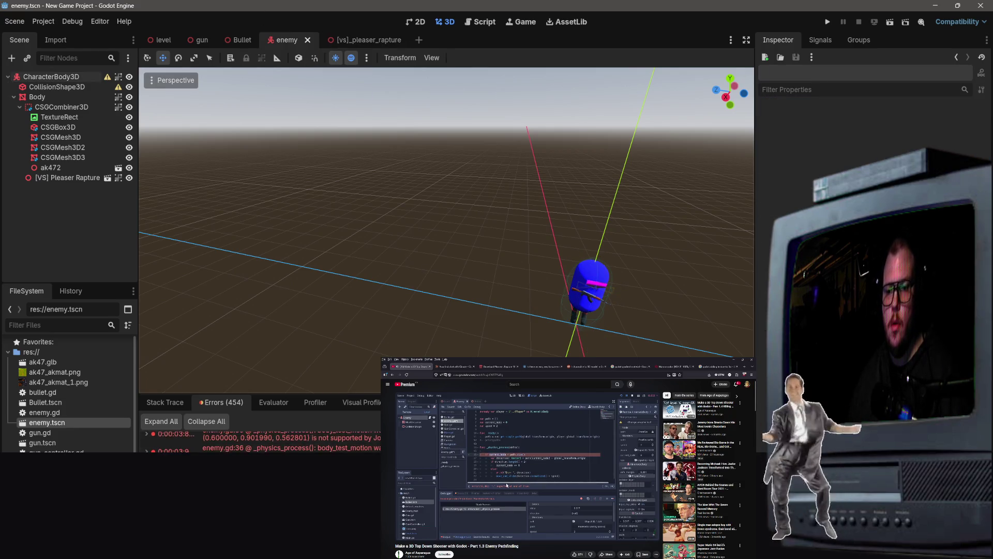
click(49, 96)
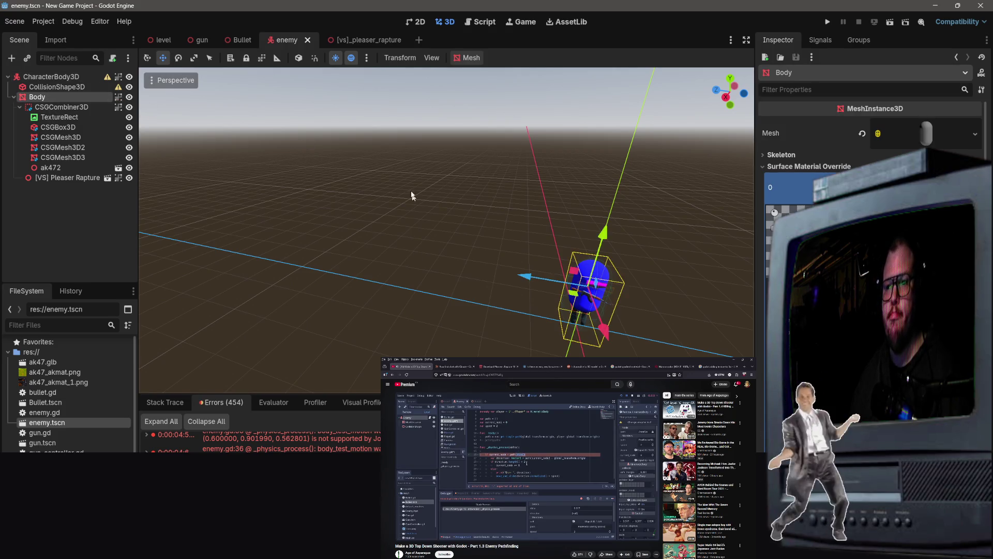
click(158, 41)
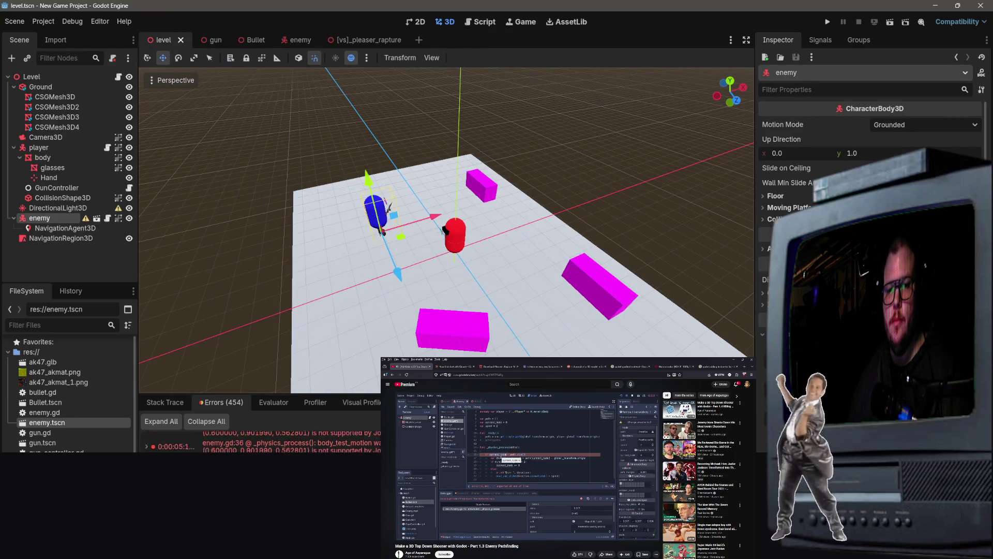
Find the enemy node in the Scene dock and orbit the level view slightly.
scroll(446, 230, down, 4)
scroll(446, 230, up, 3)
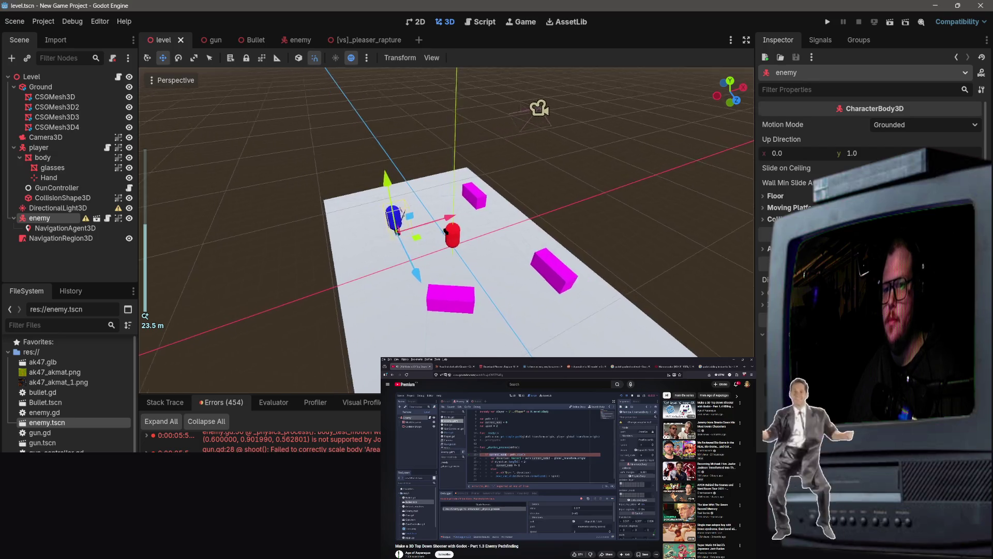
scroll(446, 231, up, 5)
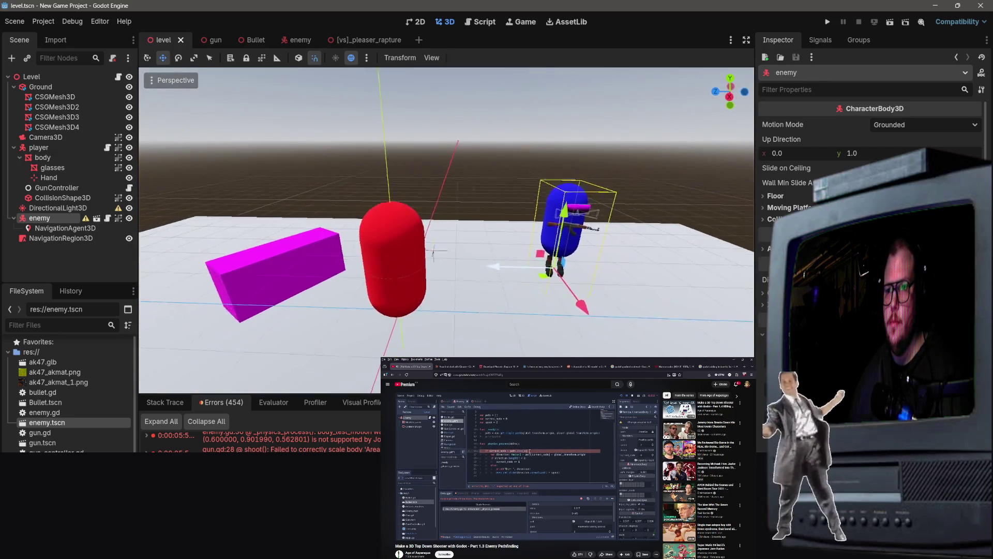
scroll(445, 230, up, 4)
scroll(446, 230, down, 4)
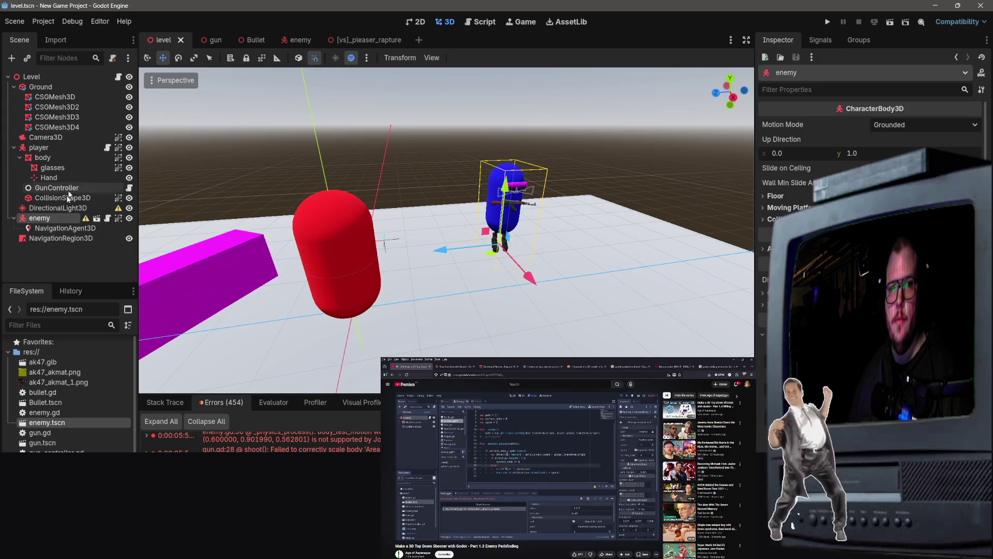
right_click(43, 222)
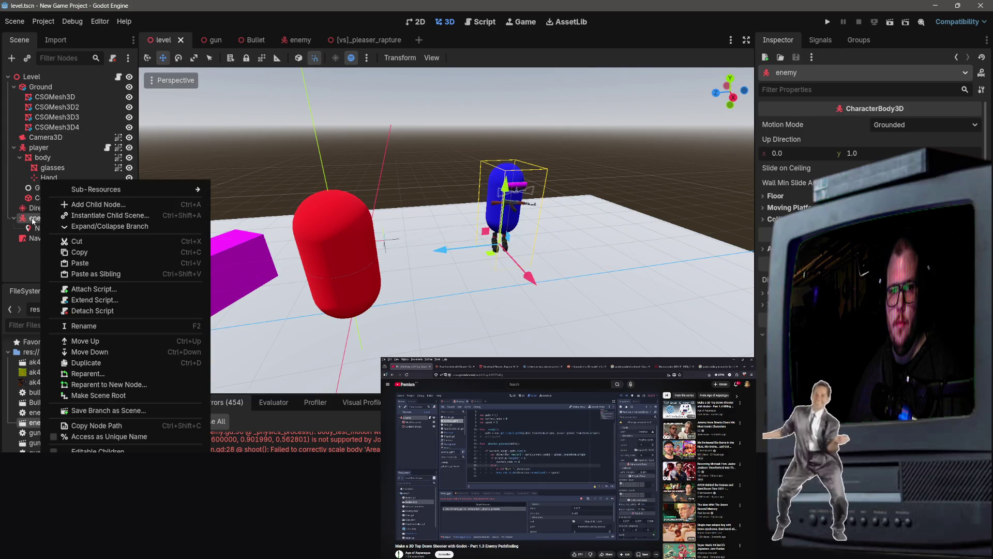
click(33, 220)
drag(554, 281, 679, 233)
Run the game, shoot the moving enemy three times, then close it with F8.
click(889, 22)
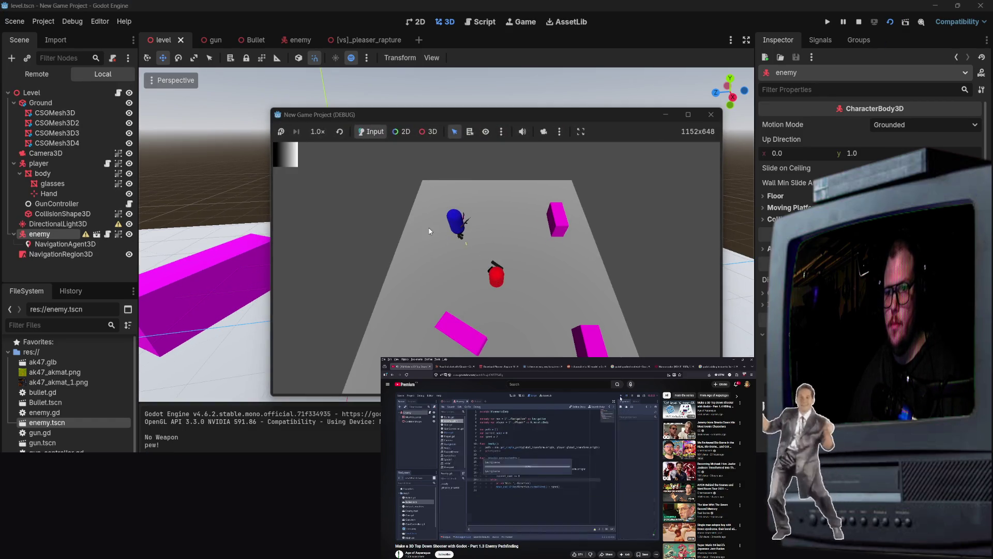
click(408, 277)
click(412, 257)
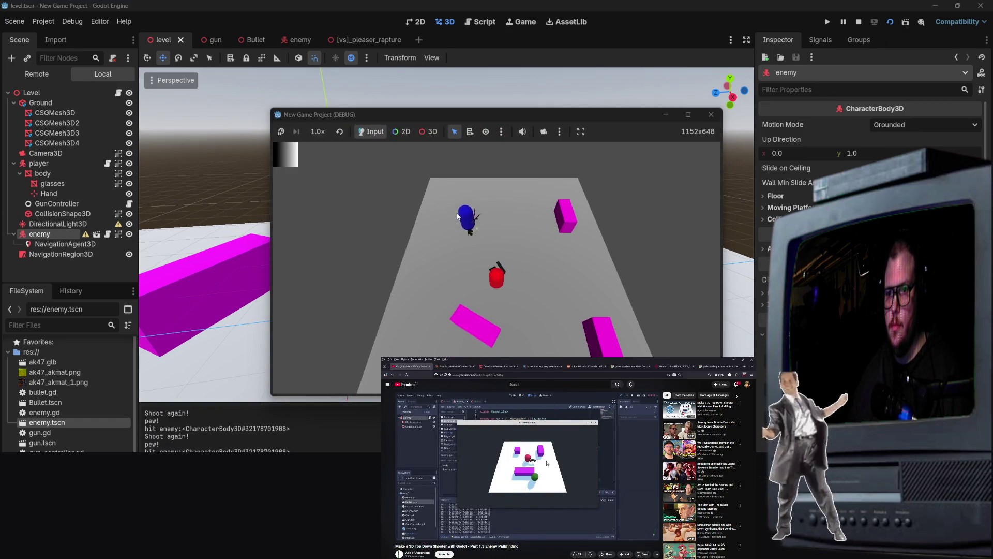
click(458, 225)
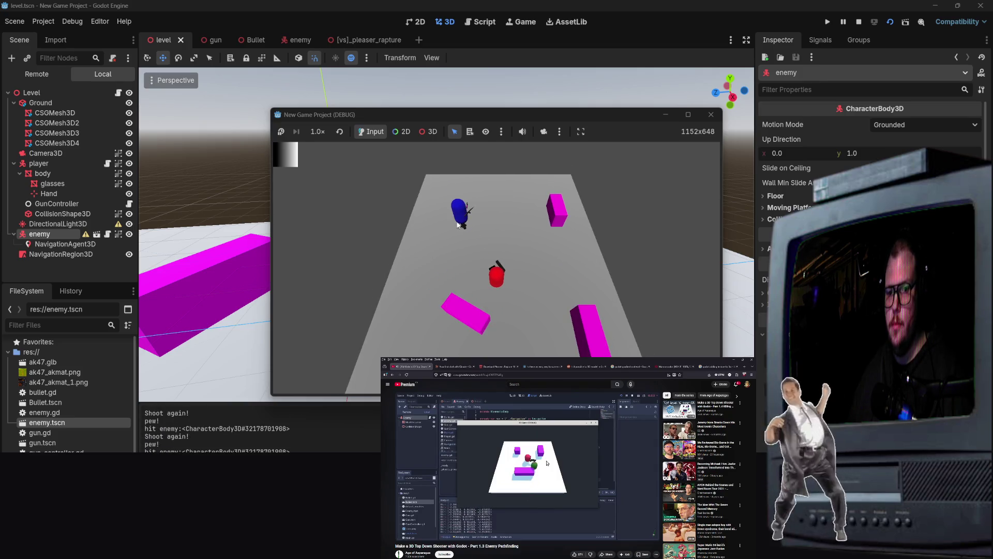
key(F8)
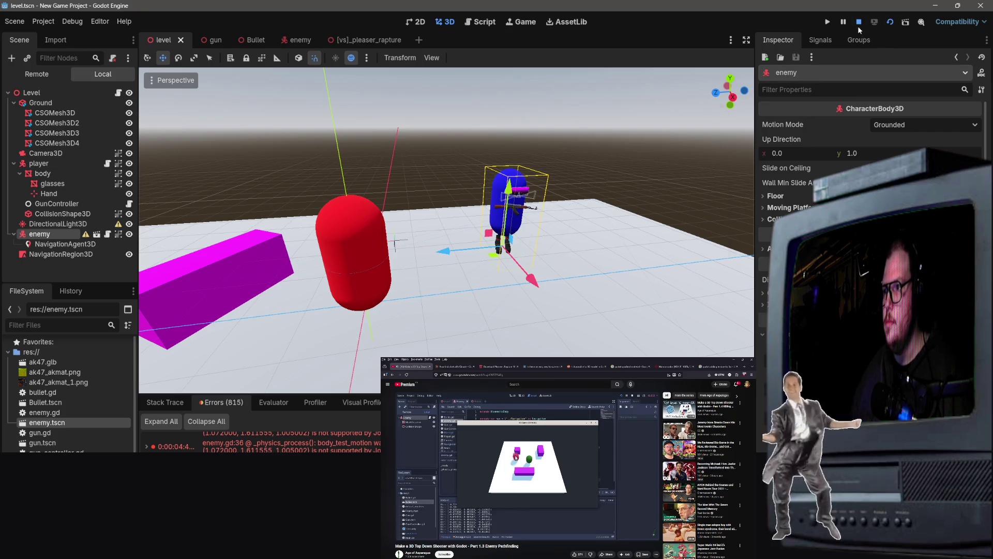
Stop the game, review the enemy's non-uniform scale warning, change its scale and save.
click(858, 25)
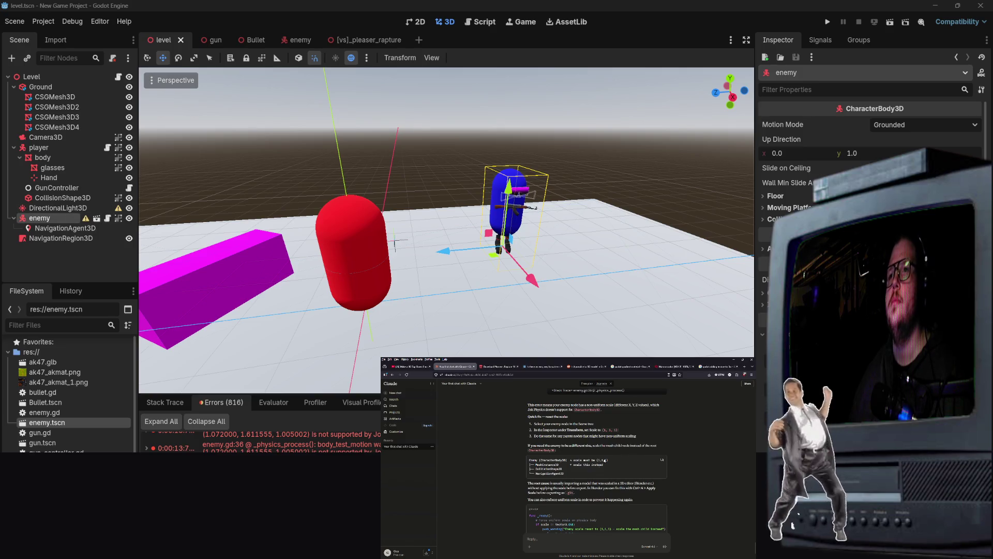
click(86, 218)
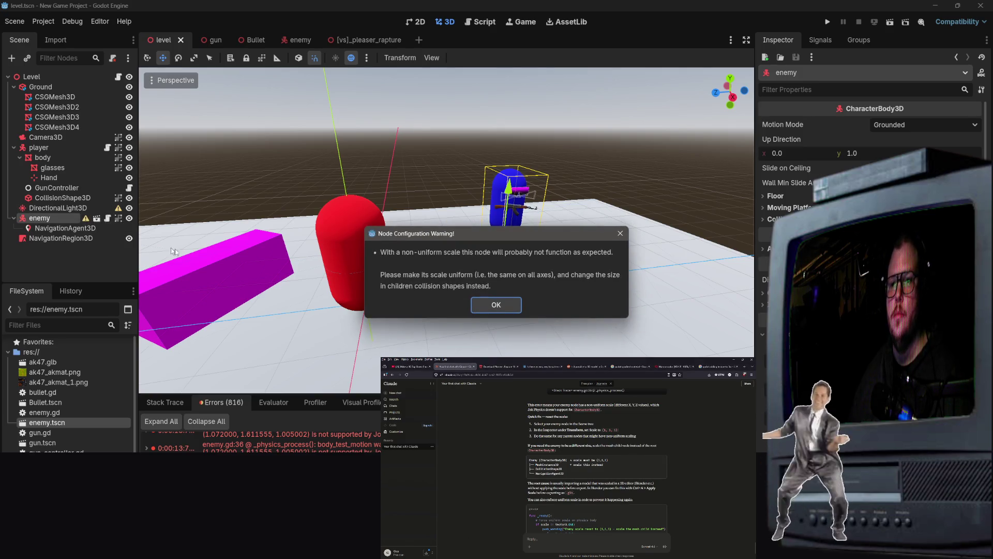
click(496, 306)
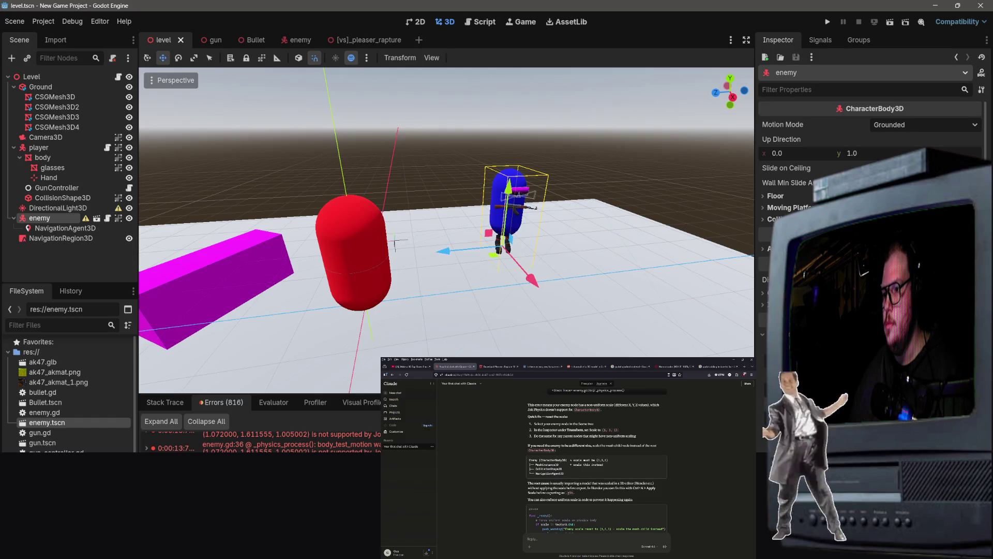
key(Return)
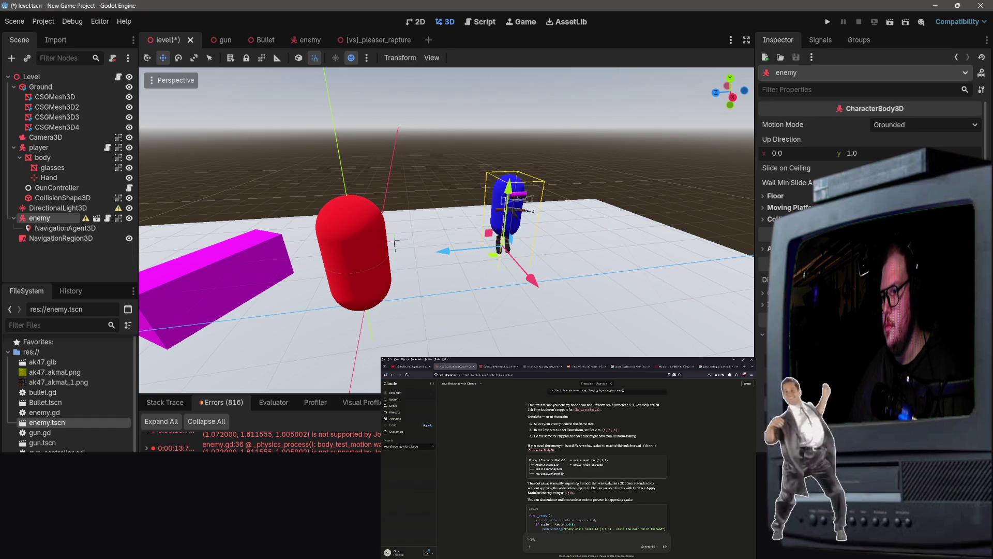
key(ctrl+s)
text(the enemy is it's own scene)
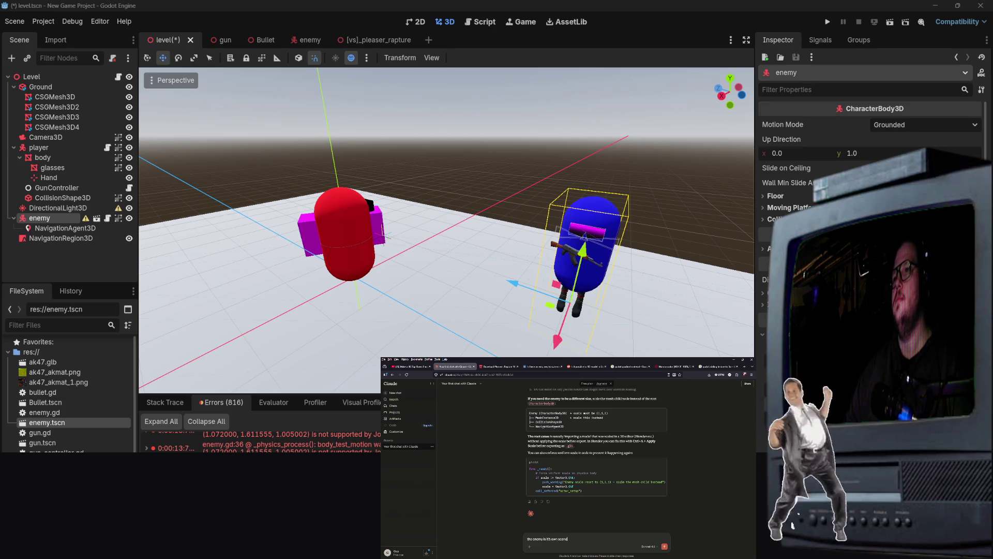
Send a question to the chat assistant, then reselect the enemy node and save level.tscn again.
key(Return)
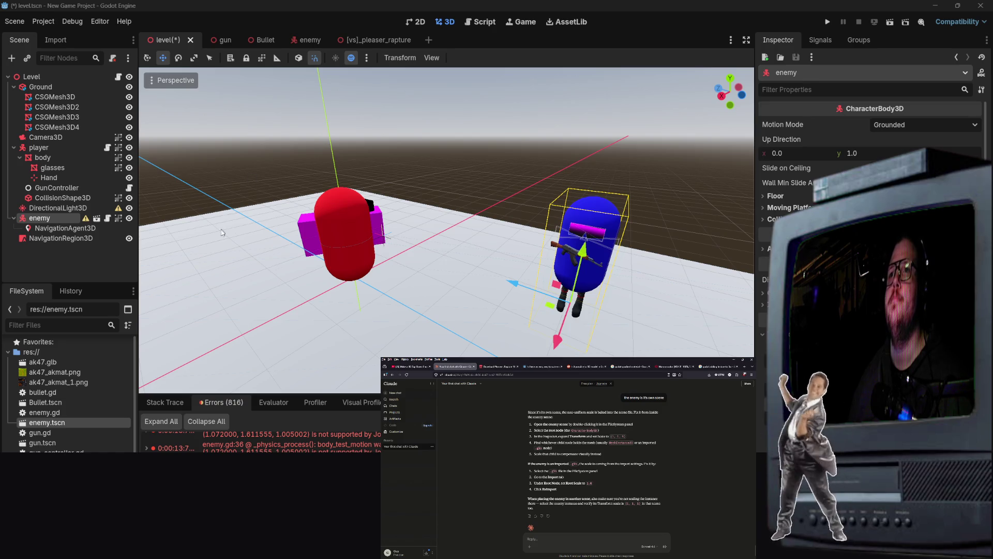
scroll(67, 393, up, 1)
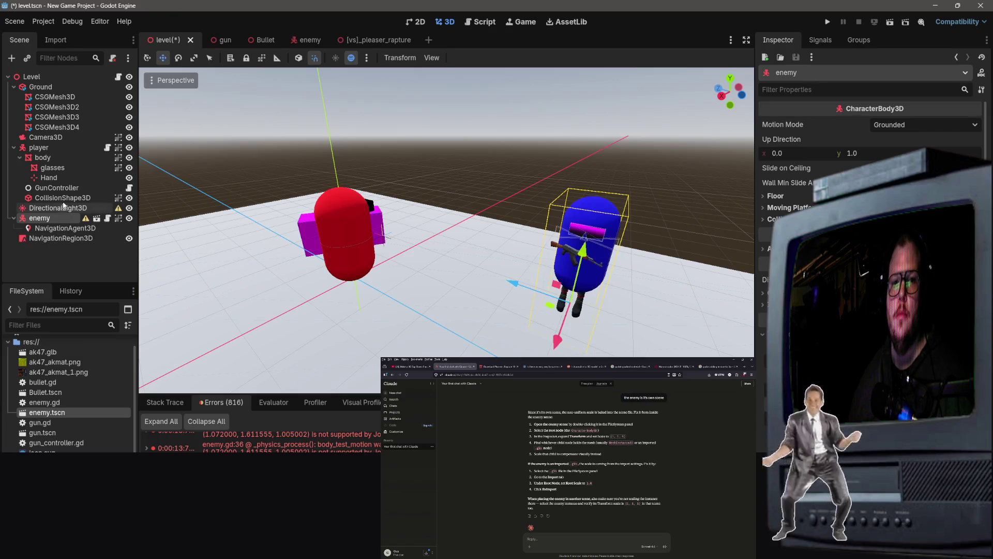
click(274, 259)
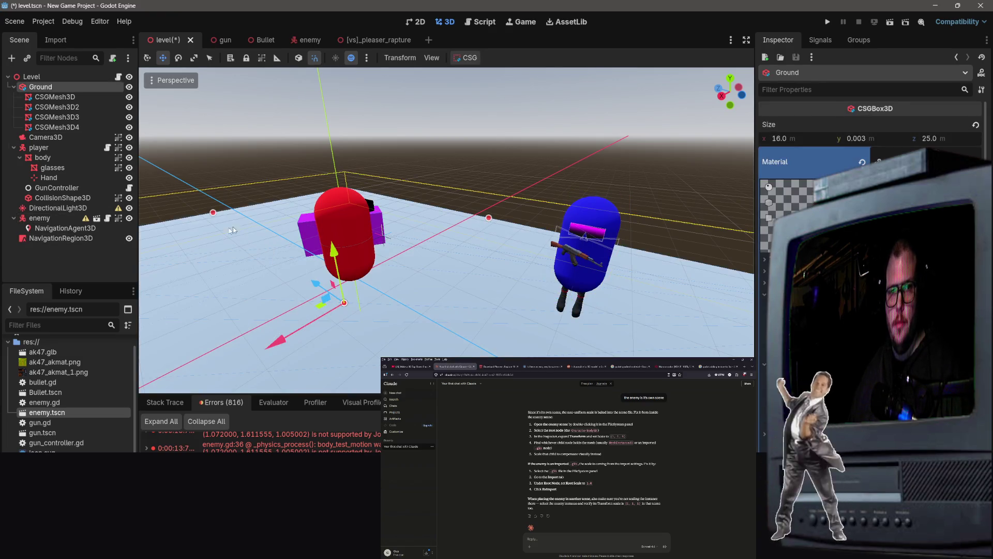
click(62, 228)
click(39, 217)
key(ctrl+s)
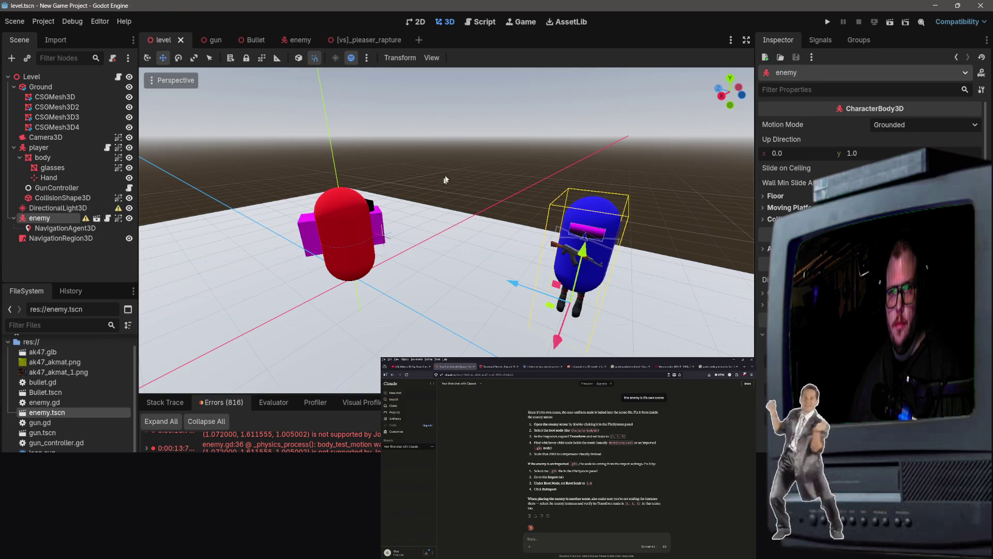
Open the enemy scene and frame the Body node in the viewport.
click(293, 42)
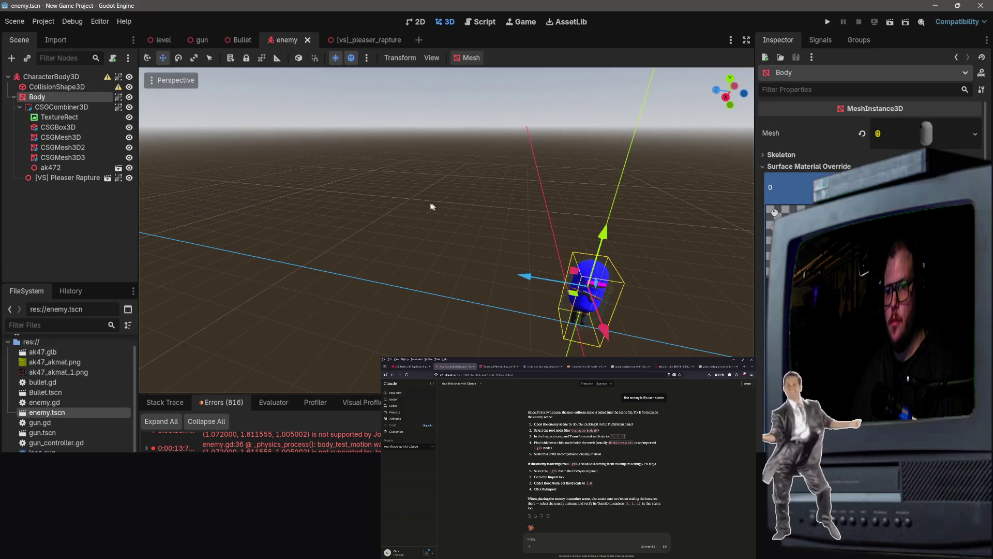
scroll(868, 207, down, 10)
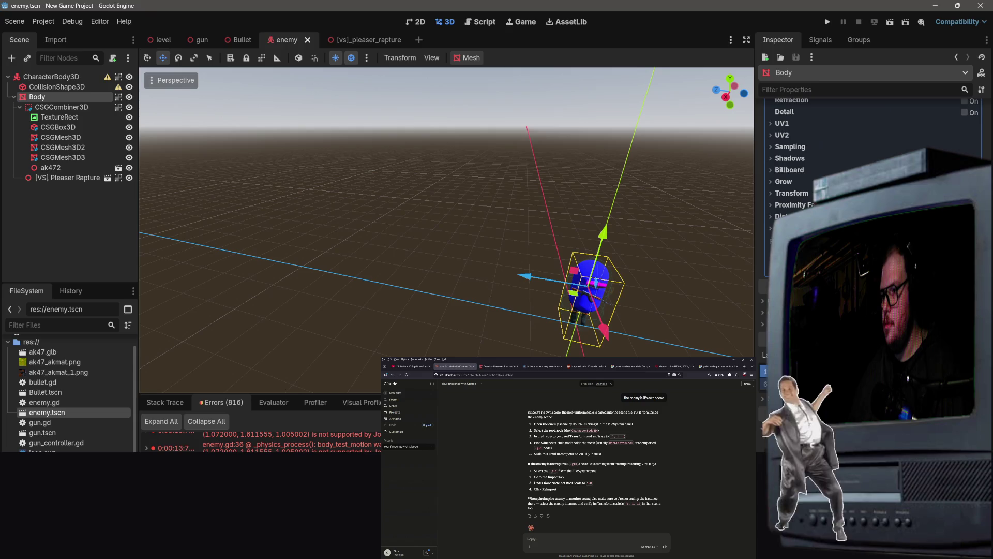
key(f)
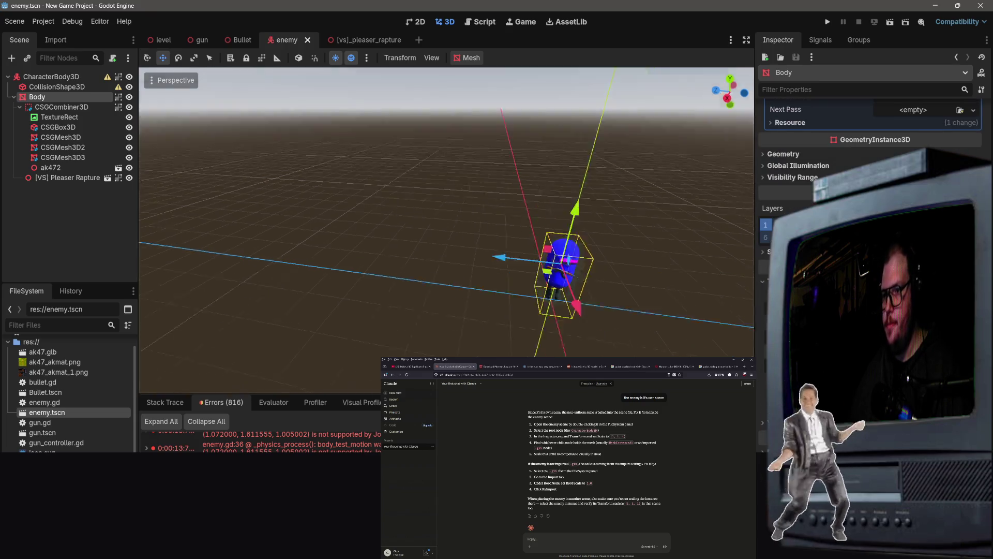
click(61, 107)
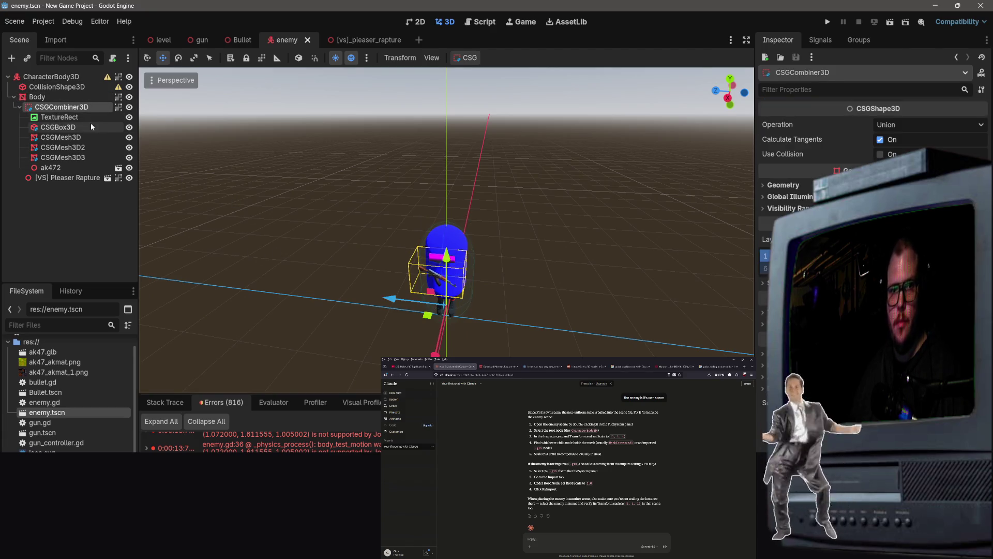
Lower the Body node's Transform Scale to shrink its mesh.
click(36, 97)
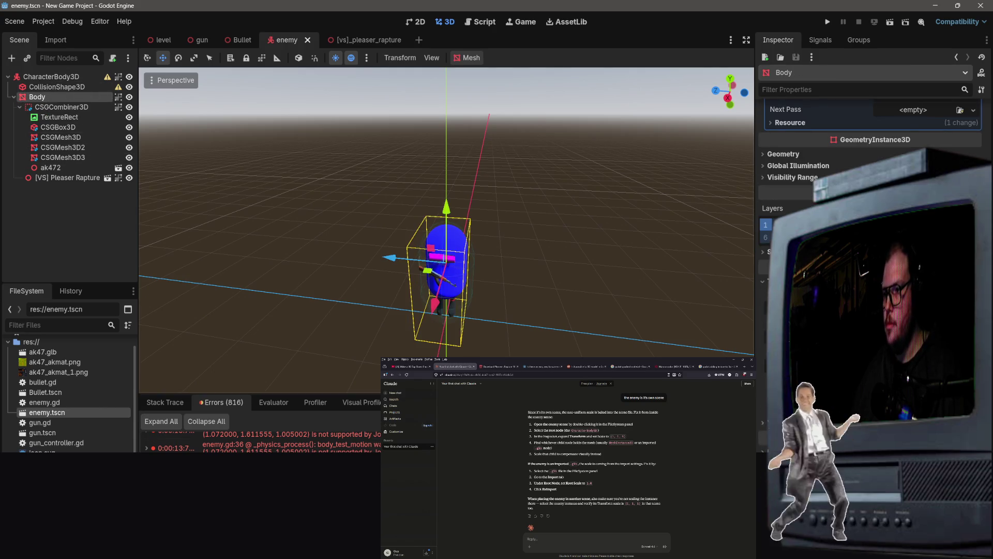
scroll(869, 156, up, 2)
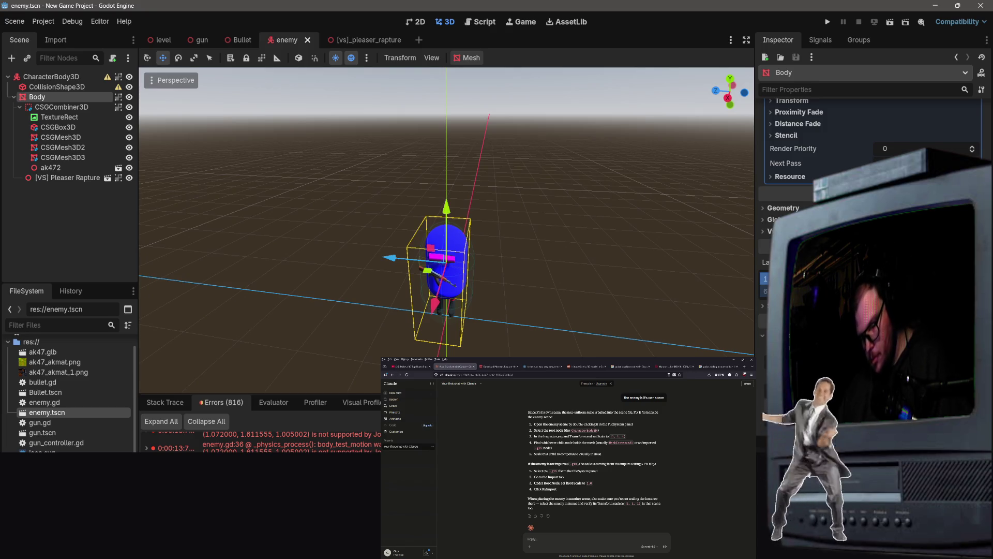
key(Return)
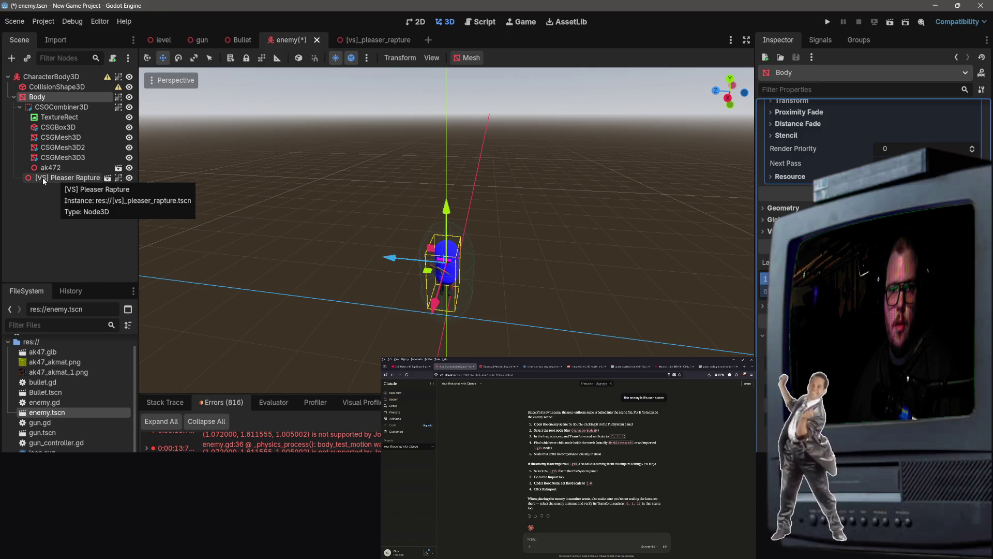
click(57, 218)
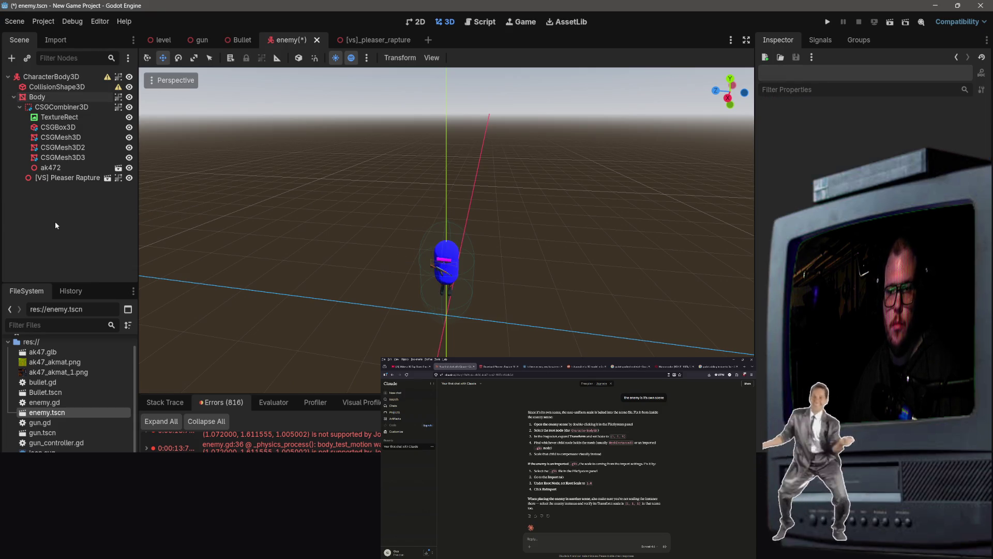
Shrink the CollisionShape3D capsule to fit the body and raise it 0.115 units.
click(458, 263)
click(458, 264)
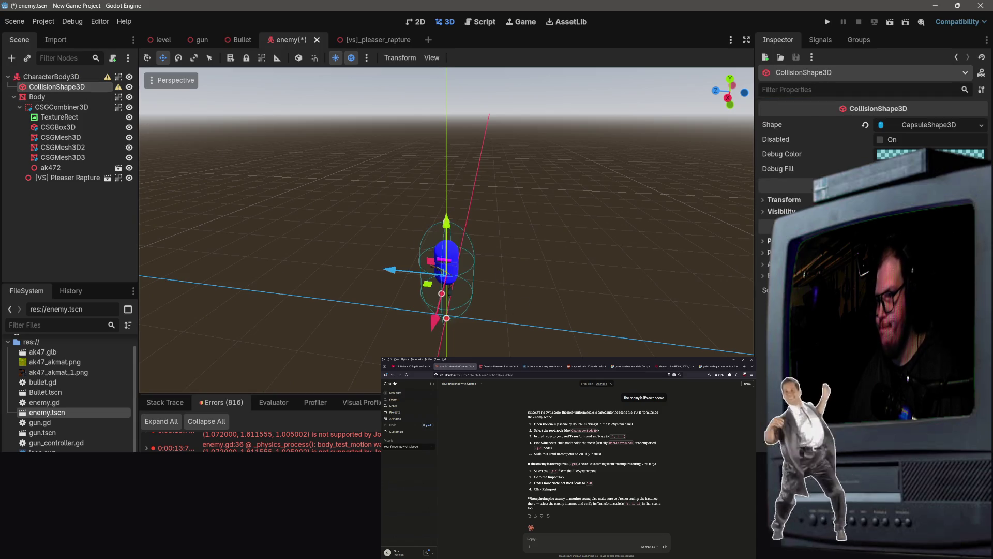
click(784, 200)
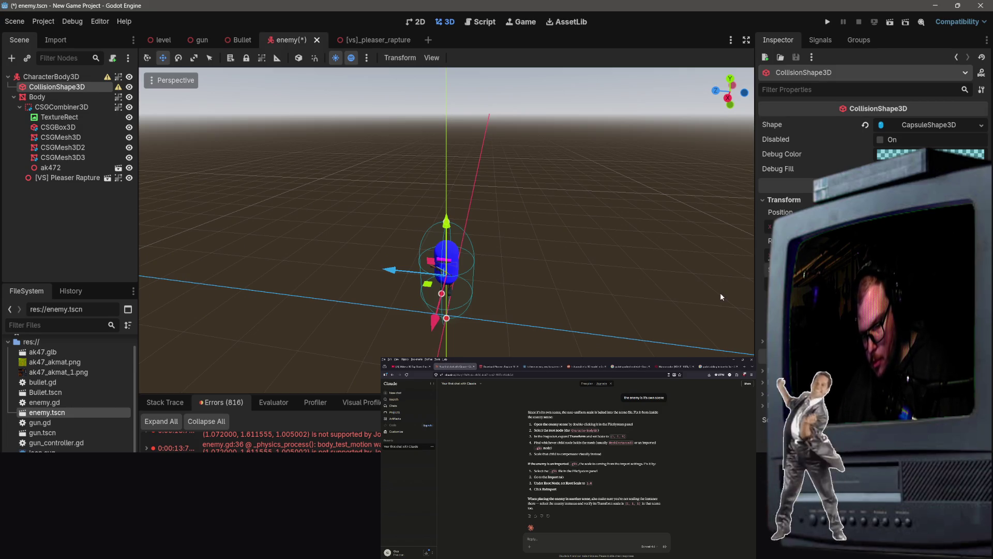
key(Return)
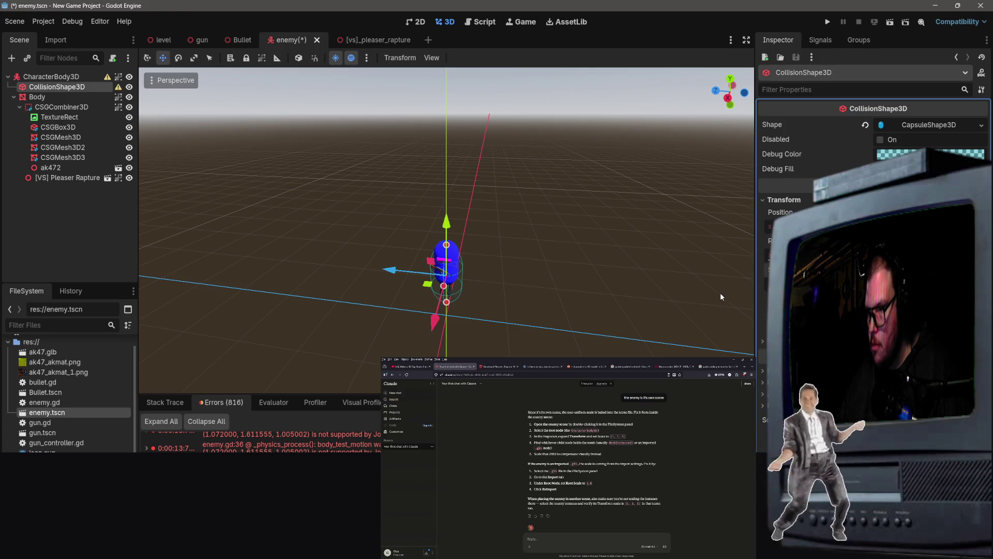
scroll(720, 292, up, 5)
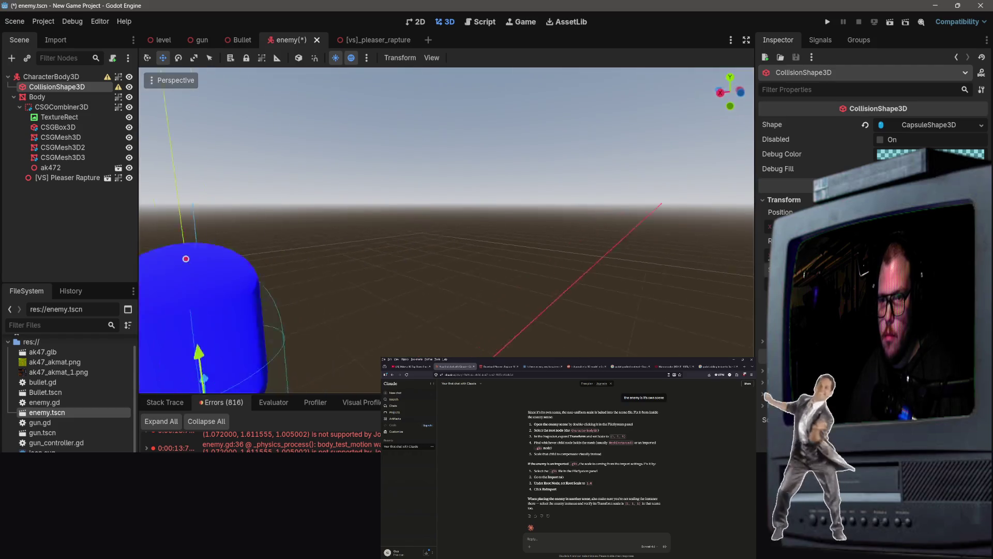
drag(373, 212, 416, 212)
drag(477, 192, 478, 175)
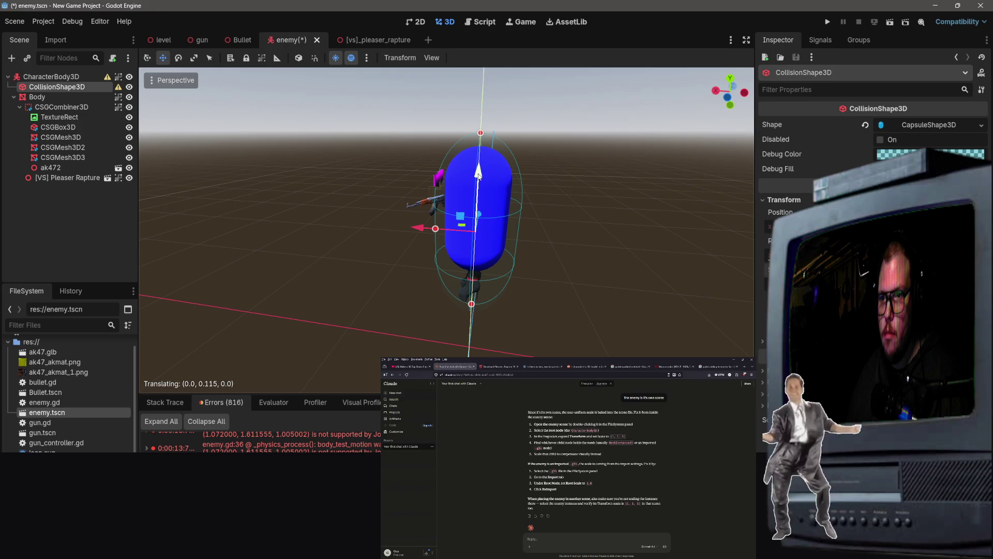
click(555, 157)
Save the enemy scene, review the root transform warning, and undo the character's scale change.
key(ctrl+s)
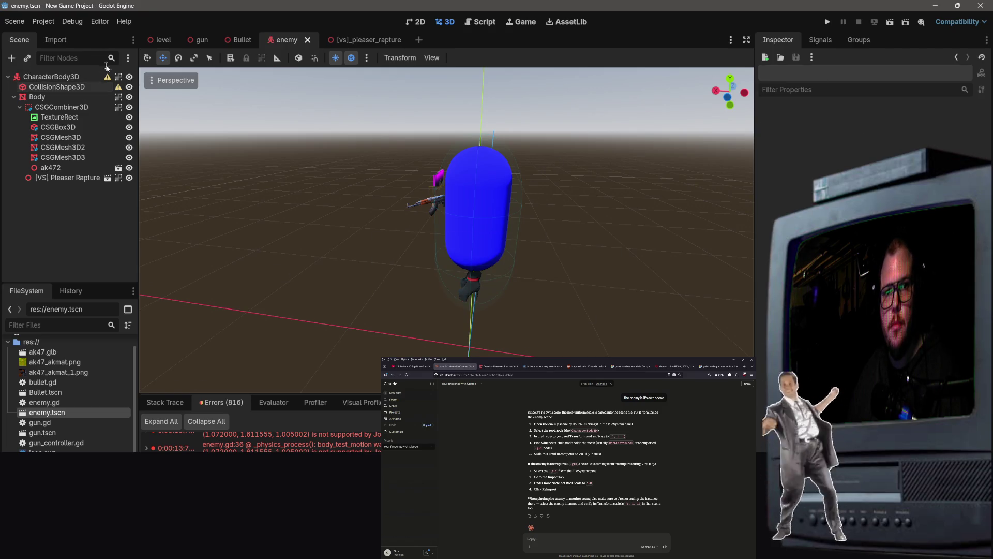
click(108, 77)
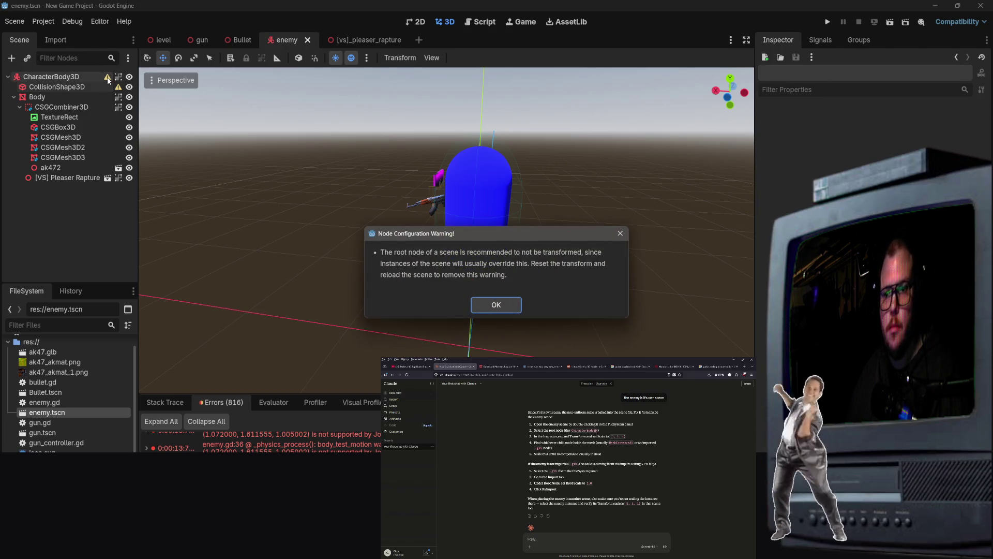
click(504, 305)
click(51, 76)
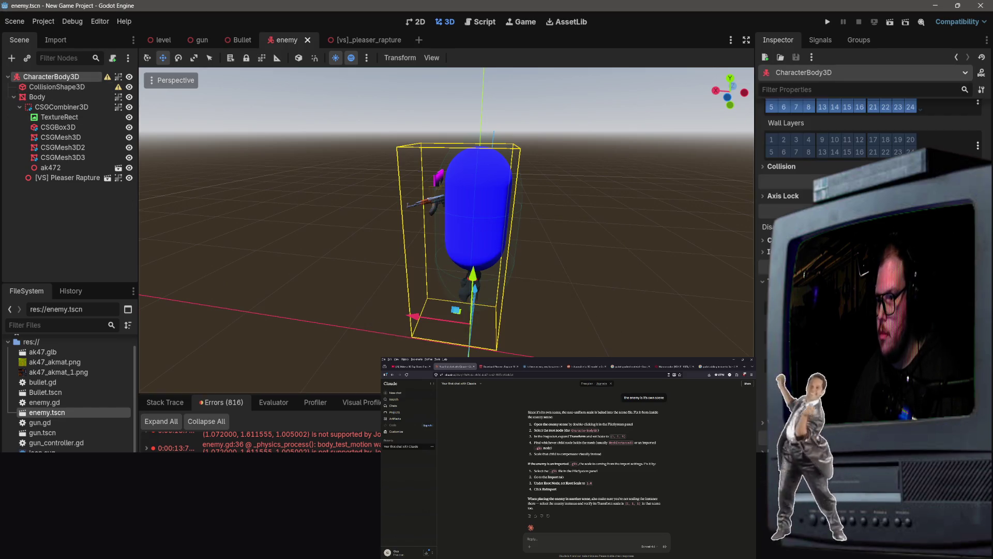
key(ctrl+z)
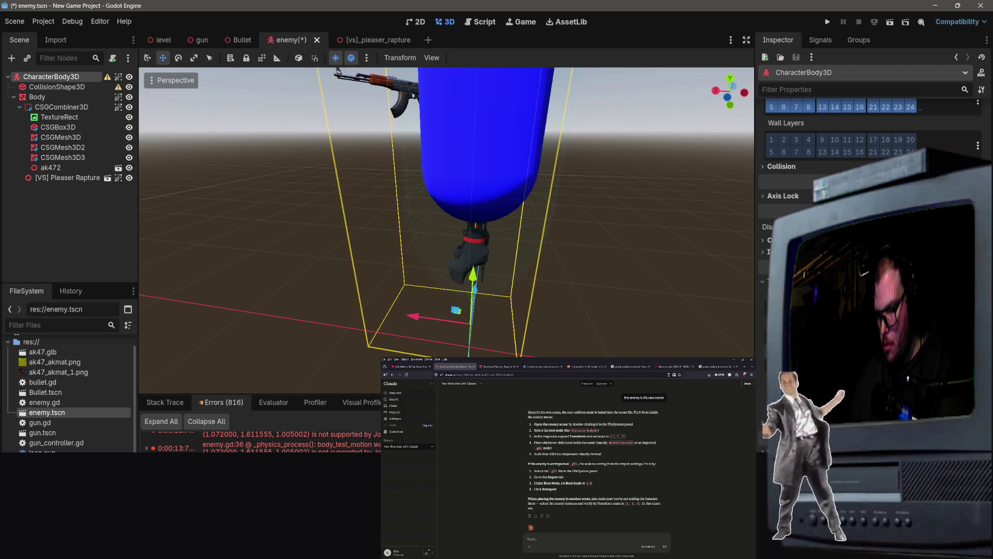
Read the collision shape's non-uniform scale warning and undo the capsule resizing.
click(58, 87)
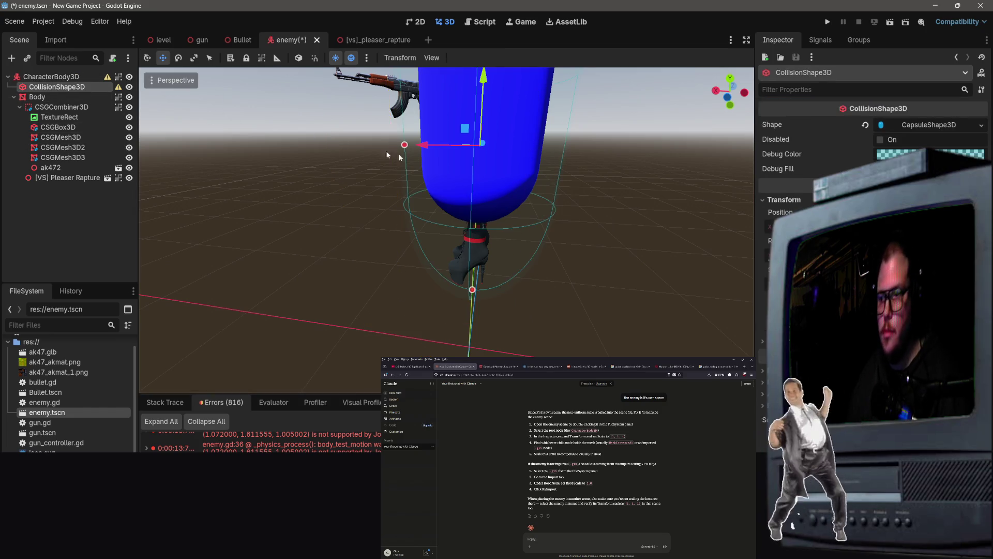
click(118, 86)
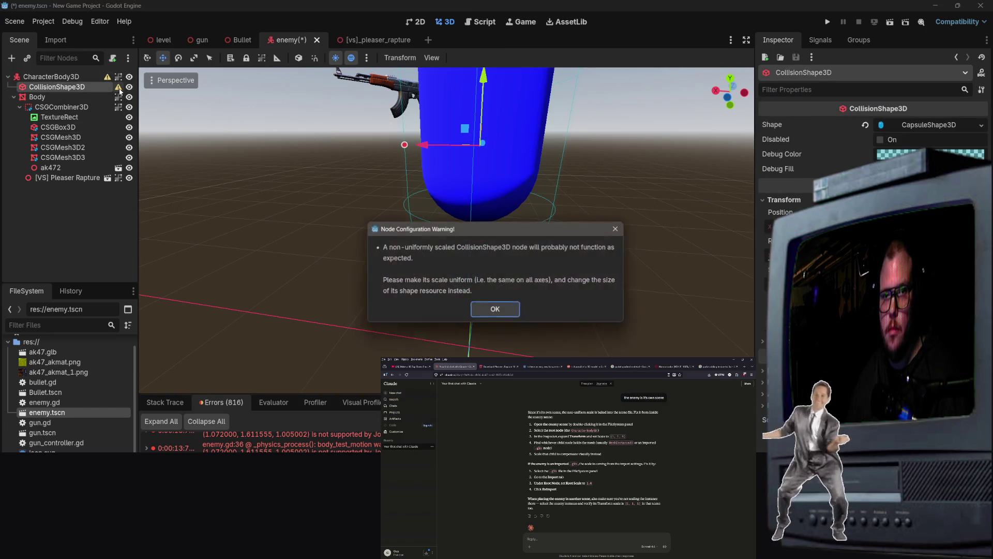
click(514, 316)
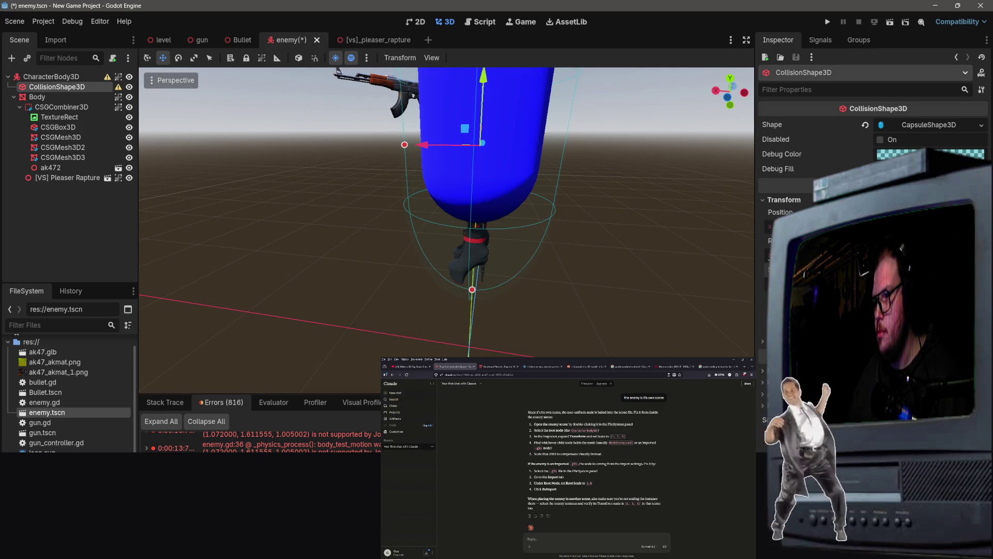
scroll(568, 255, down, 5)
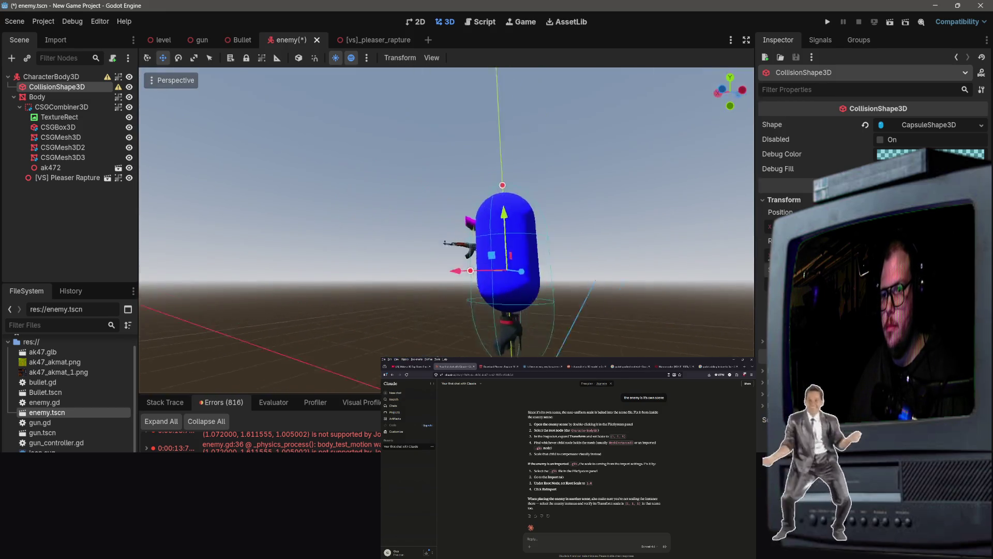
scroll(568, 255, up, 4)
scroll(568, 255, down, 3)
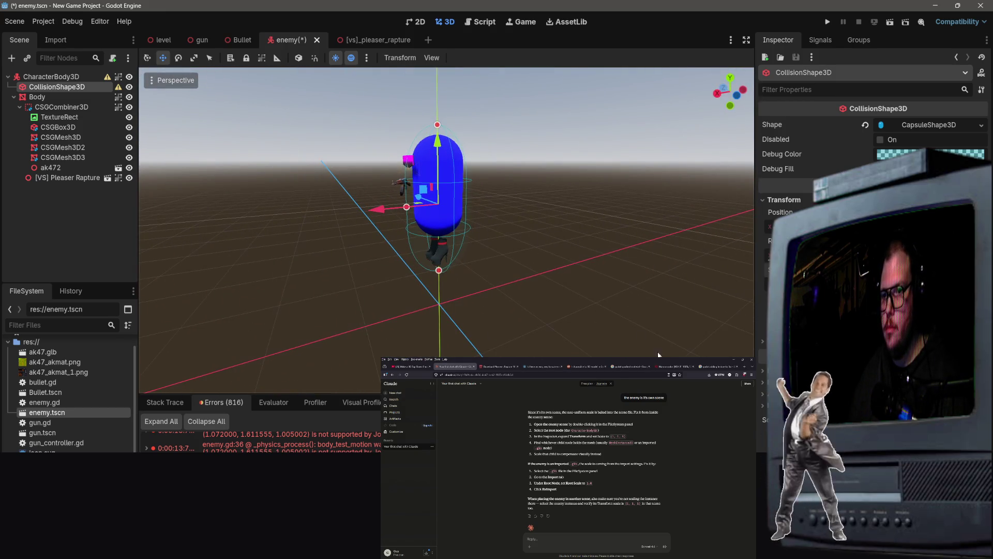
key(ctrl+z)
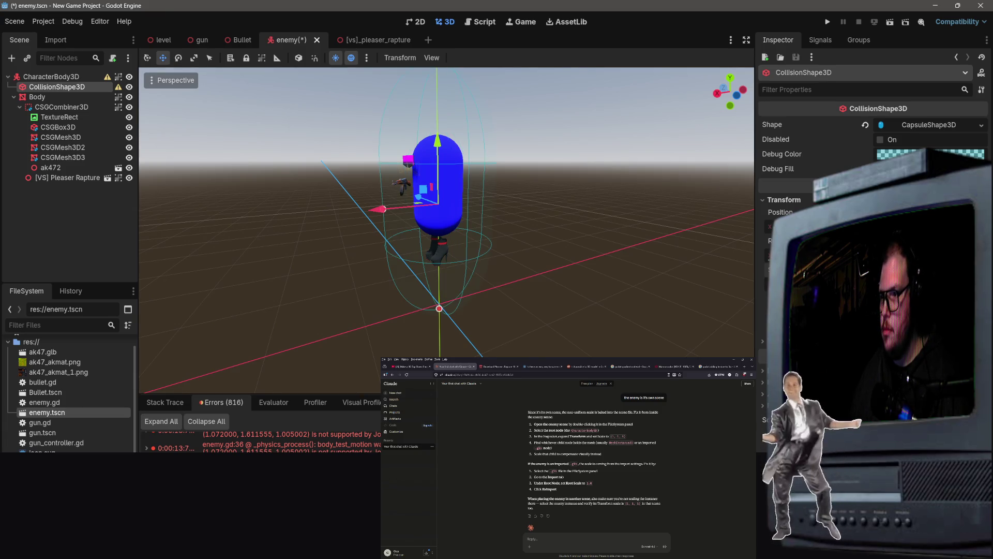
key(ctrl+z)
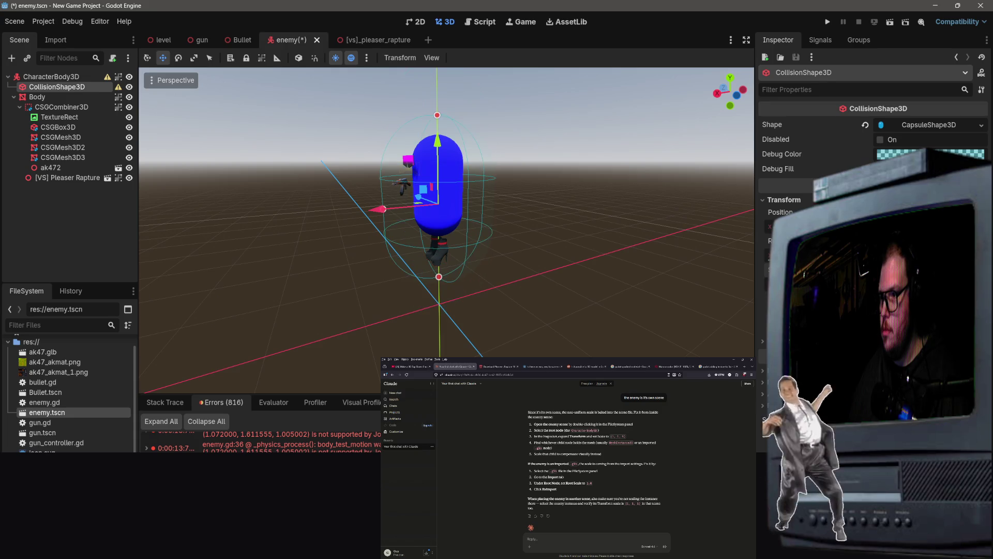
scroll(505, 195, up, 5)
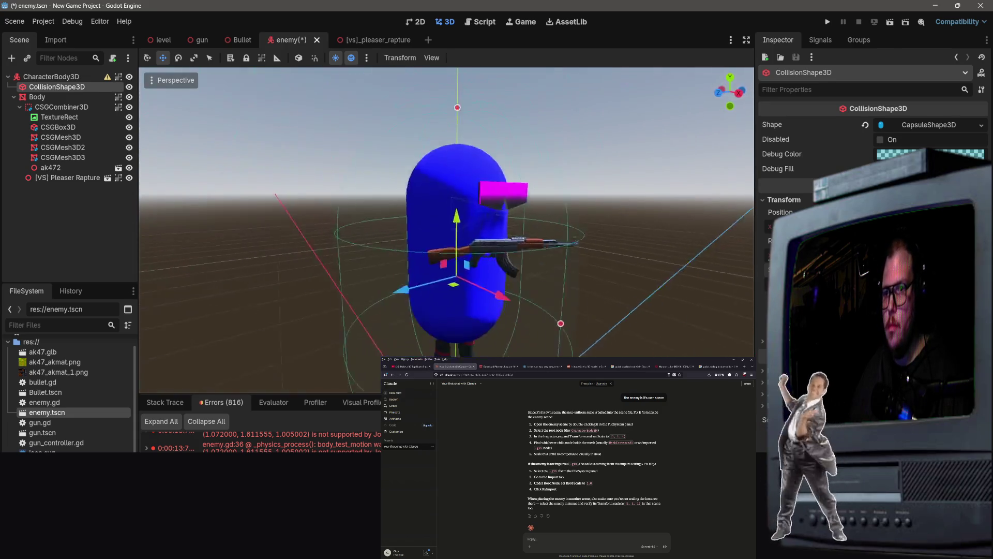
scroll(503, 191, down, 3)
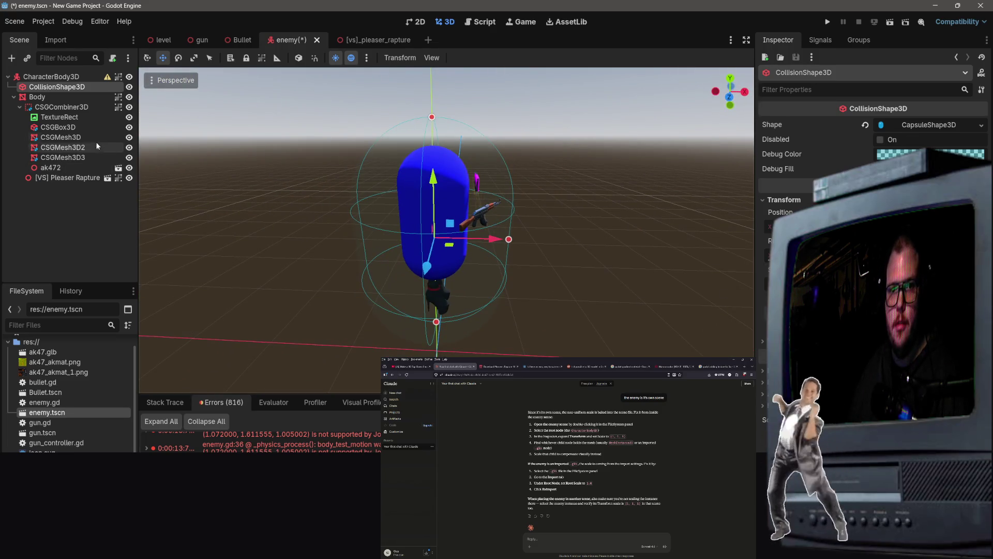
Recheck the collision shape and root CharacterBody3D transform warnings.
click(108, 77)
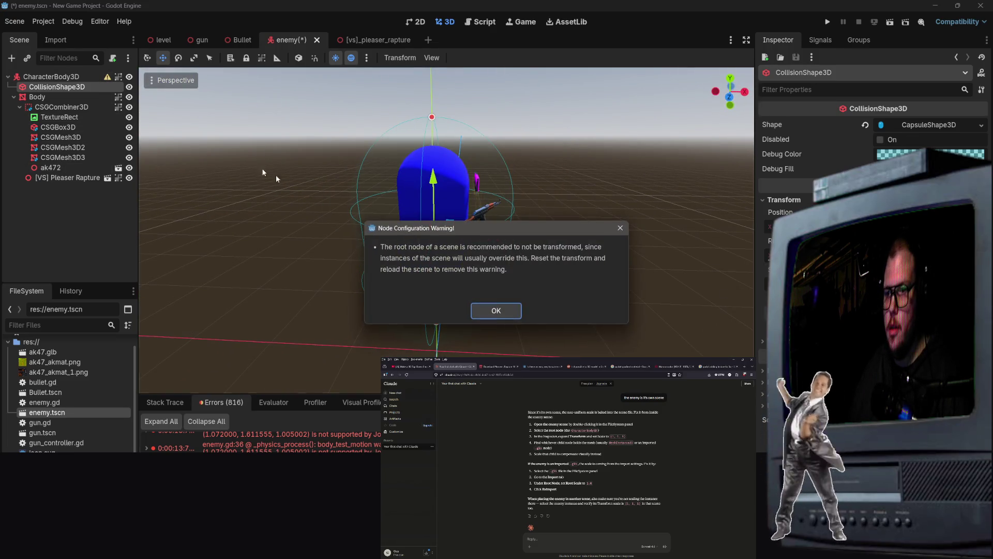
click(494, 313)
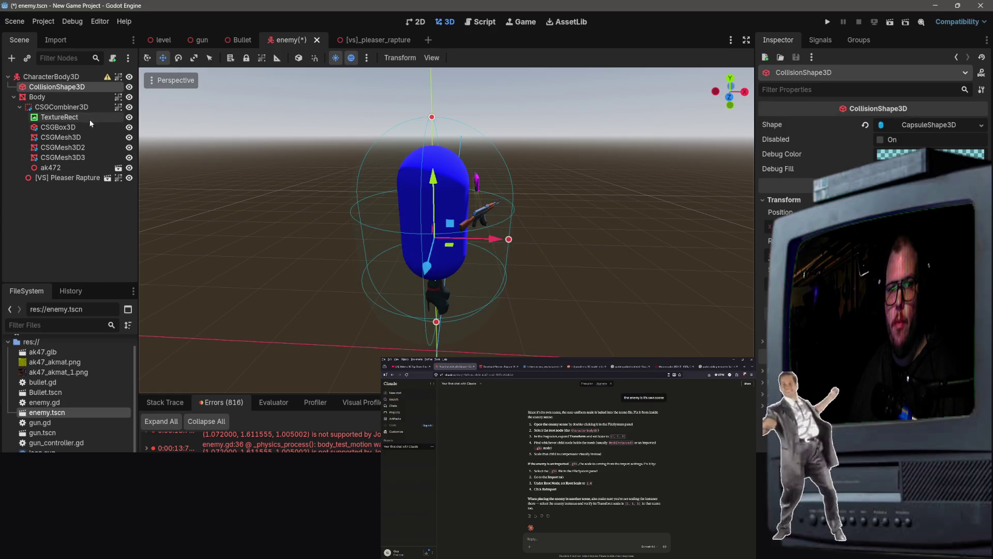
click(51, 76)
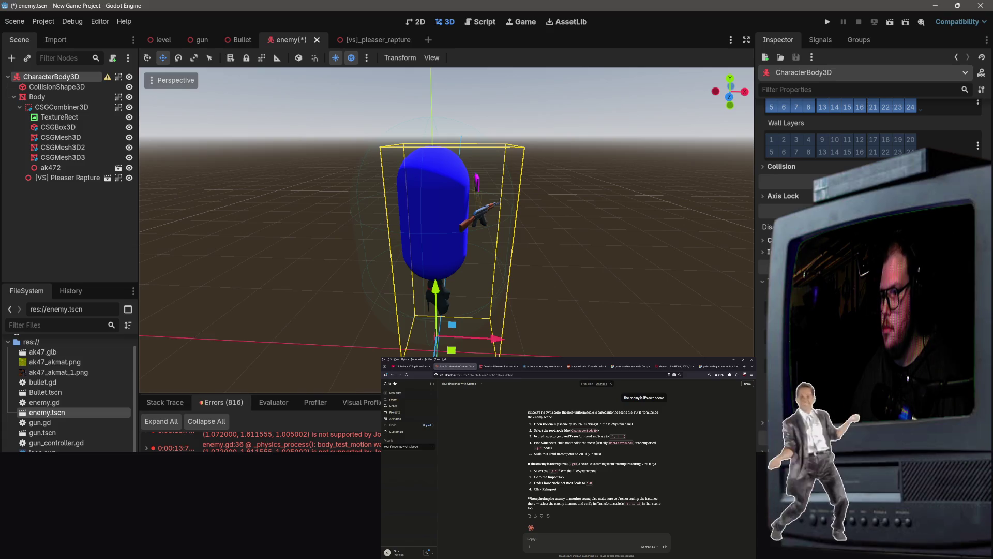
click(108, 78)
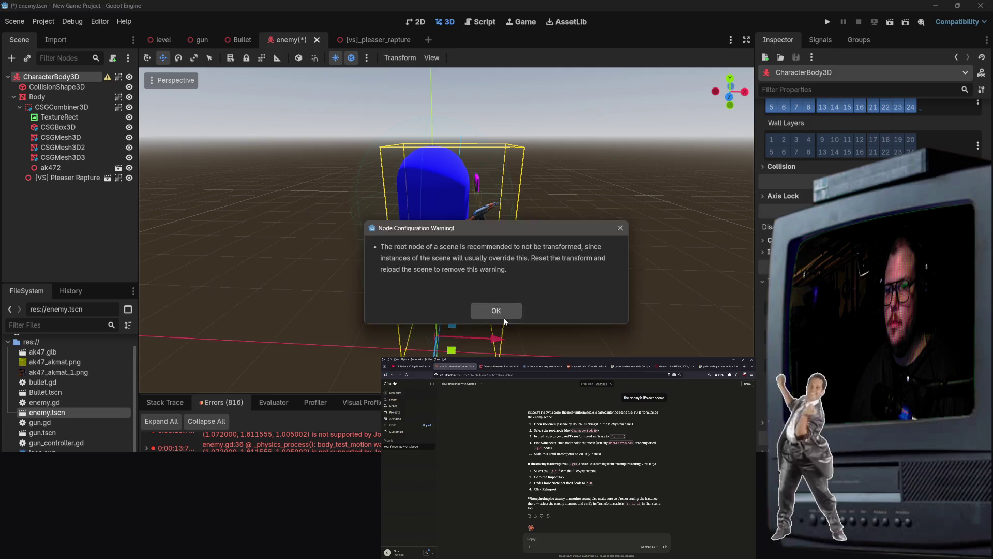
click(496, 311)
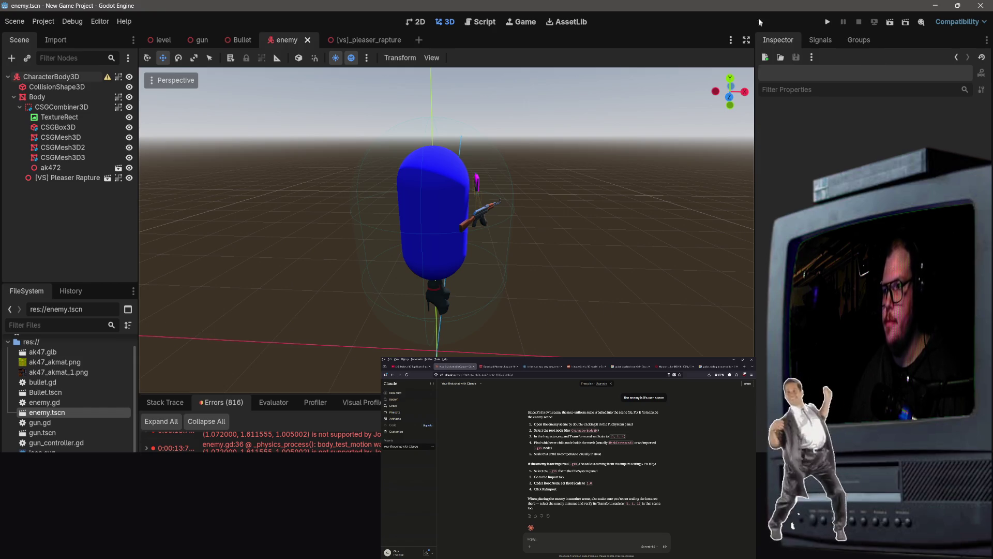
Test-run the enemy scene, then run and stop the game from the level scene.
click(890, 22)
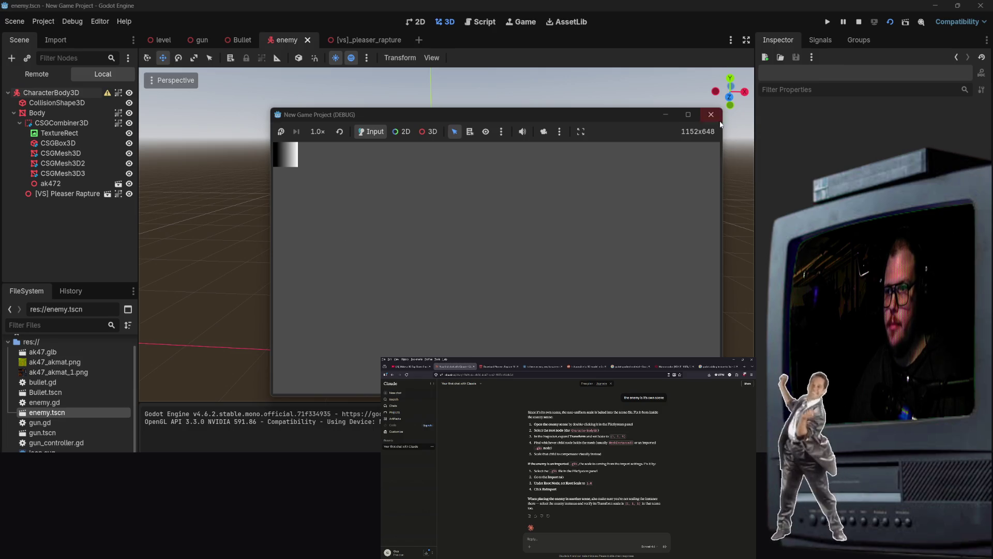
click(710, 114)
click(163, 40)
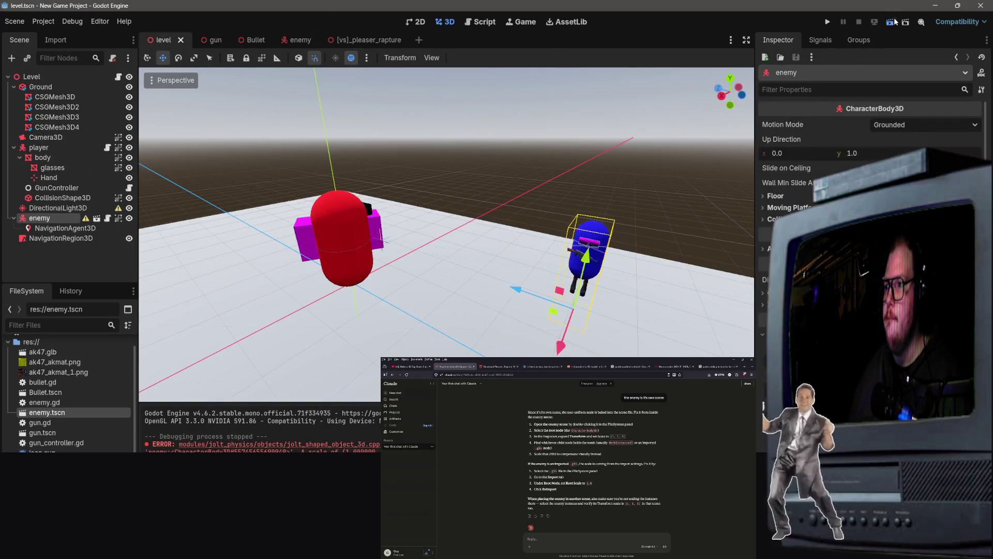
click(891, 21)
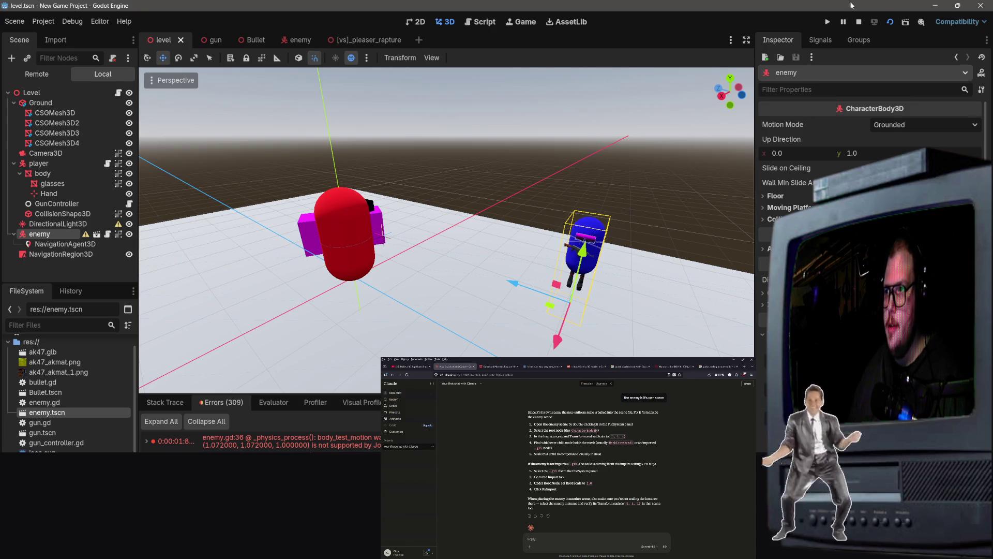
click(859, 22)
Review the enemy's non-uniform scale warning in the level and frame the enemy.
drag(551, 273, 551, 273)
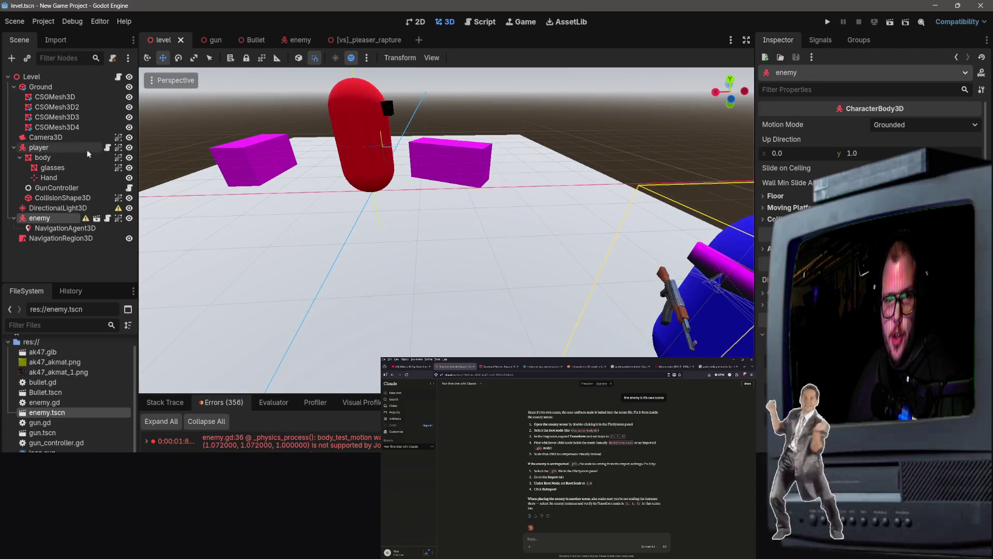
right_click(89, 188)
key(Escape)
click(86, 219)
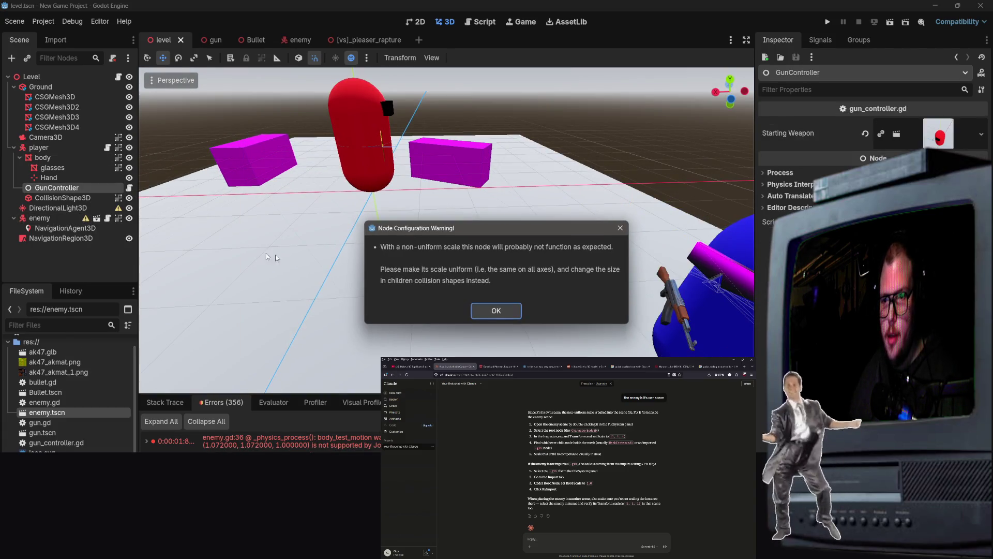
click(496, 311)
double_click(77, 218)
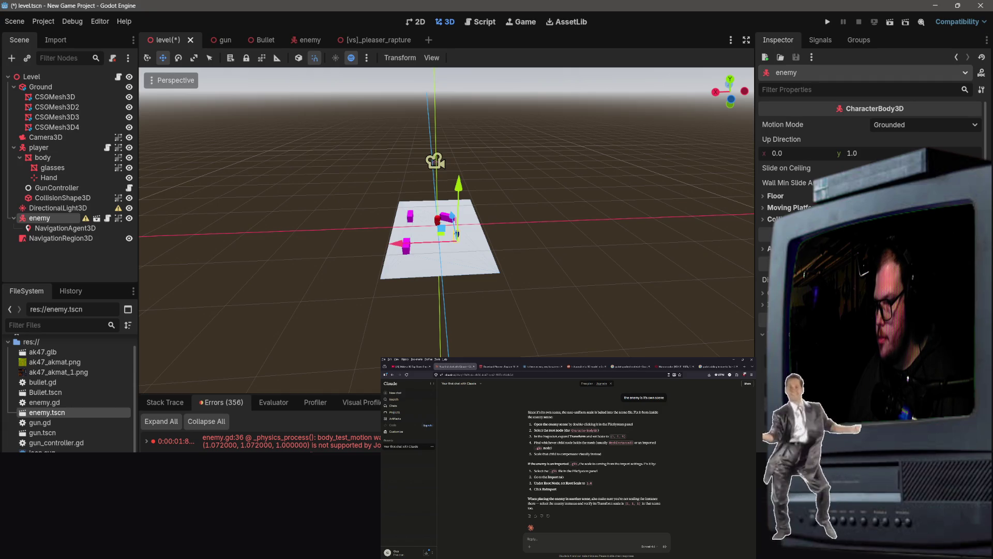
Save level.tscn and start the game.
click(590, 321)
key(ctrl+s)
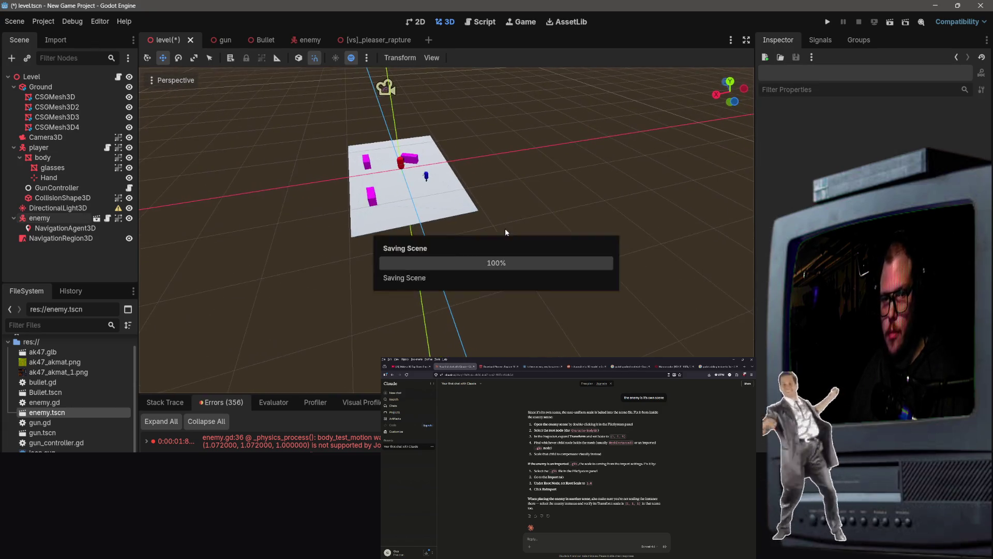
click(889, 22)
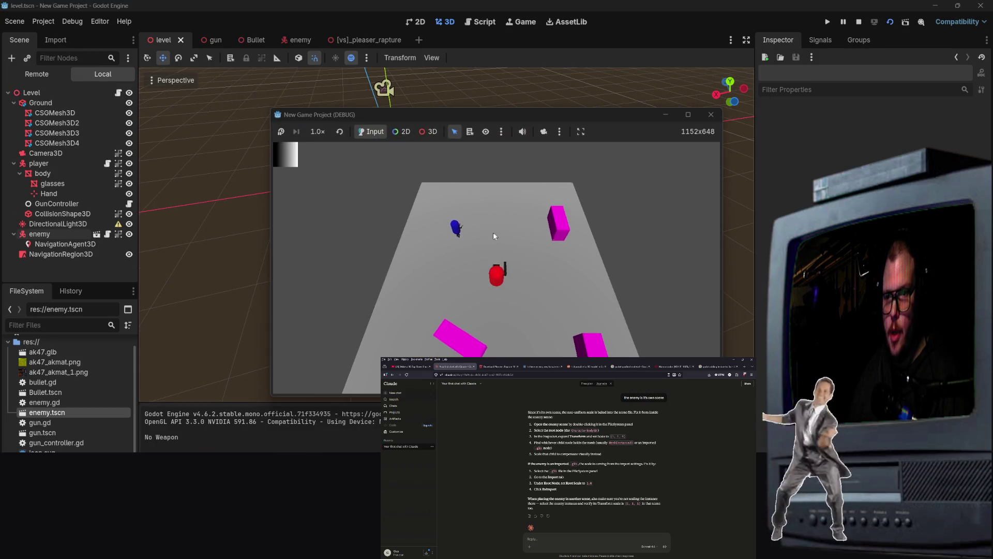
Move the player with W, A and S and shoot the enemy three times.
key(w)
key(a)
key(w)
click(465, 311)
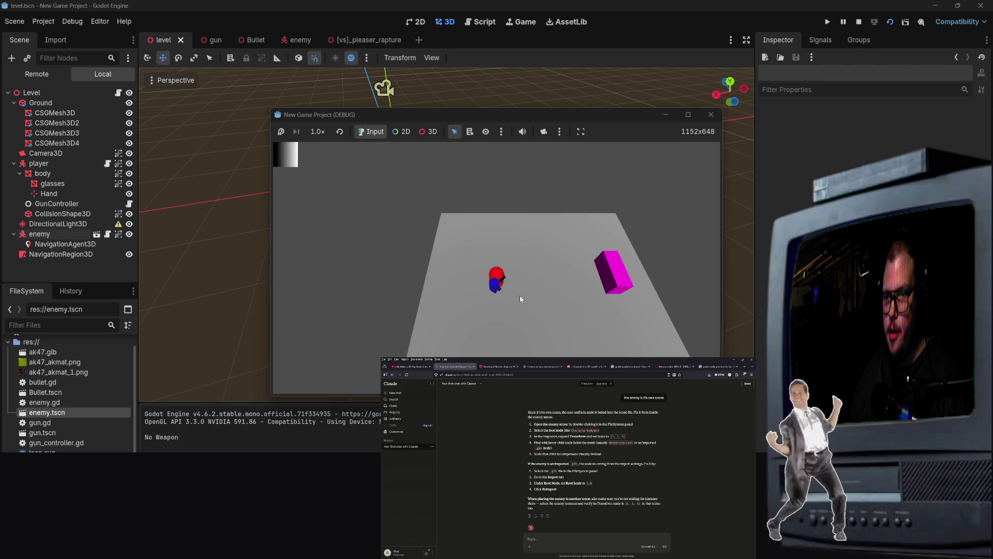
click(502, 323)
click(502, 319)
key(s)
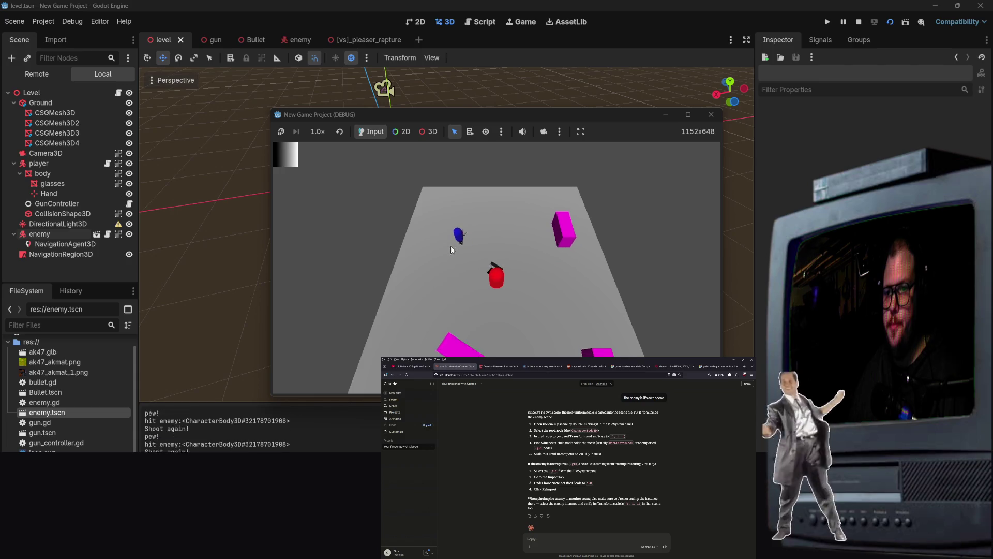
click(710, 114)
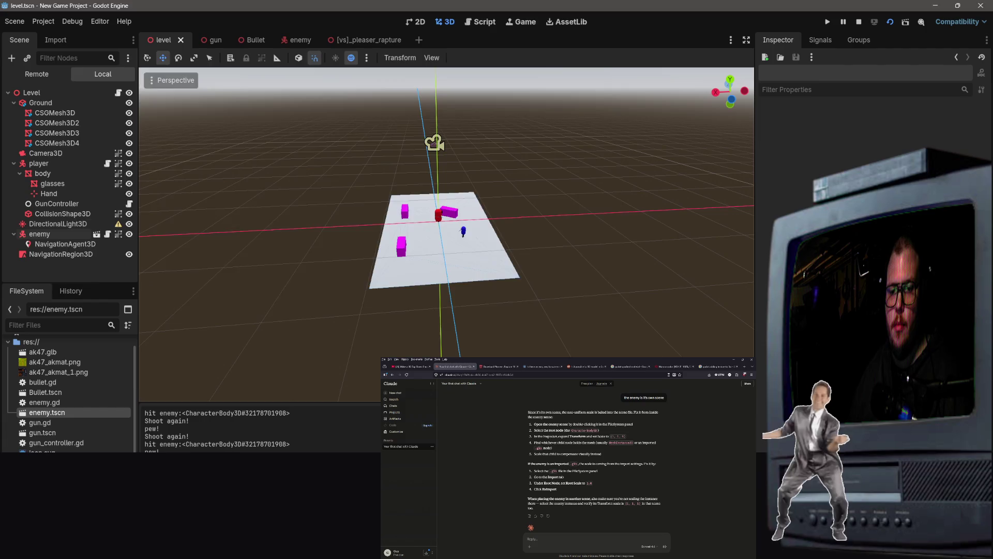
Minimize the server console and stop the running game.
key(alt+Tab)
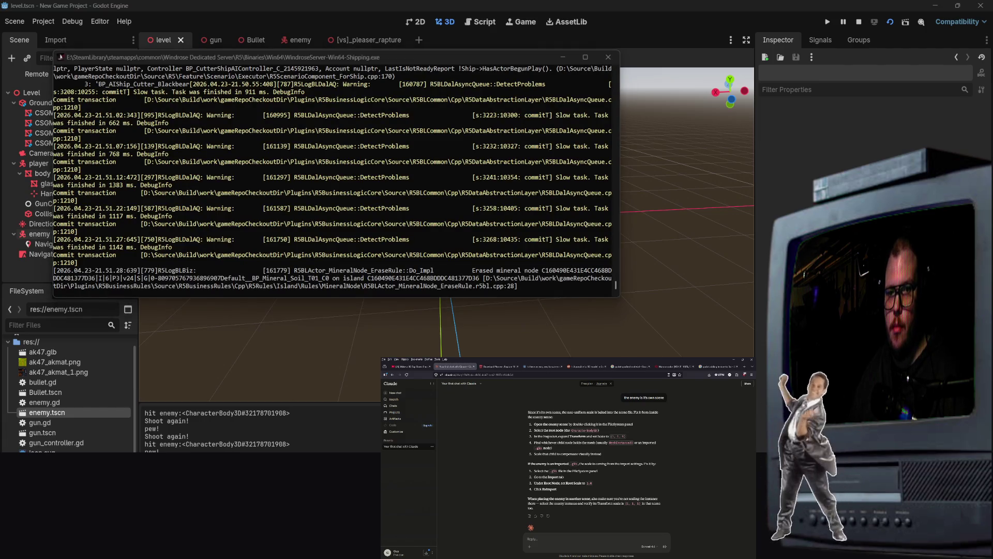
click(562, 57)
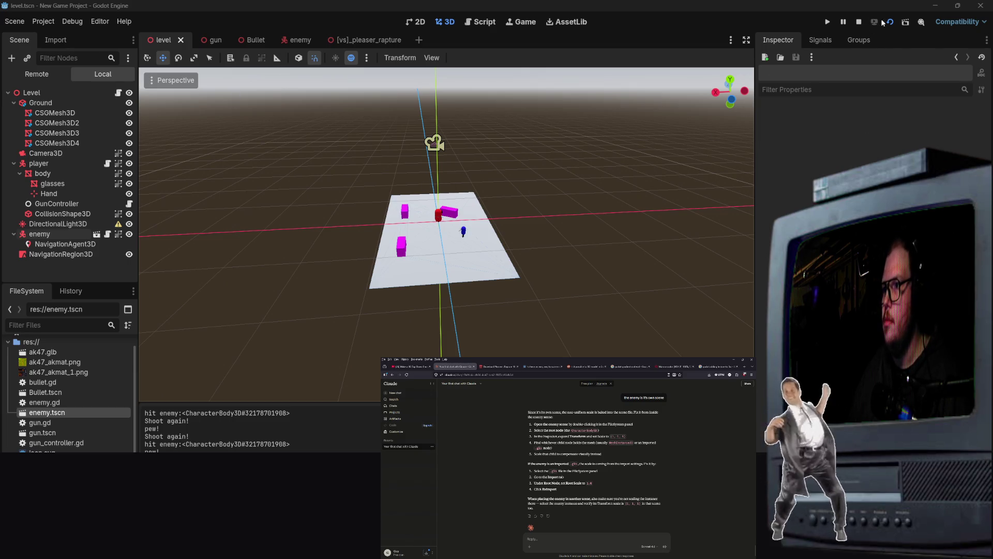
click(859, 22)
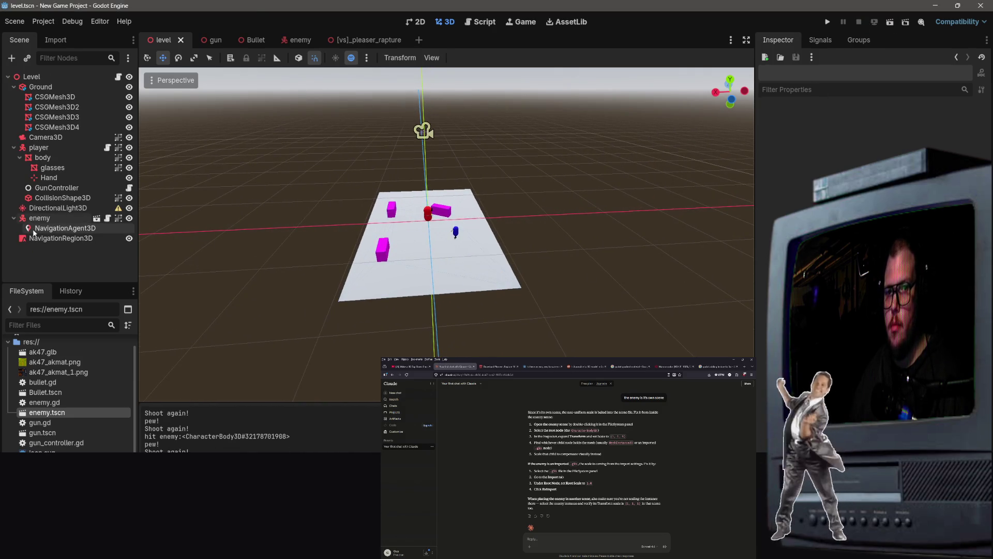
Check and dismiss the DirectionalLight3D's warning, then save and run the level.
click(77, 207)
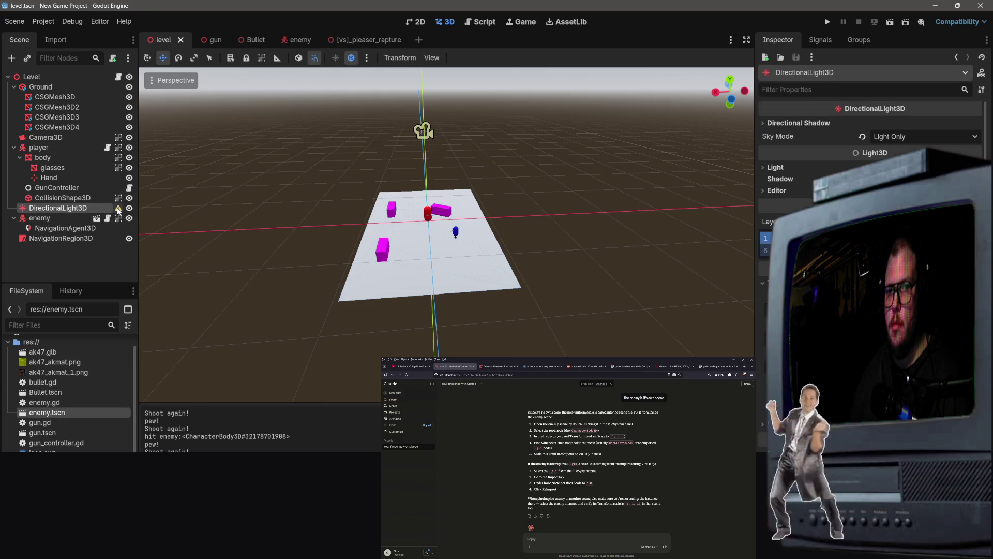
mouse_move(118, 209)
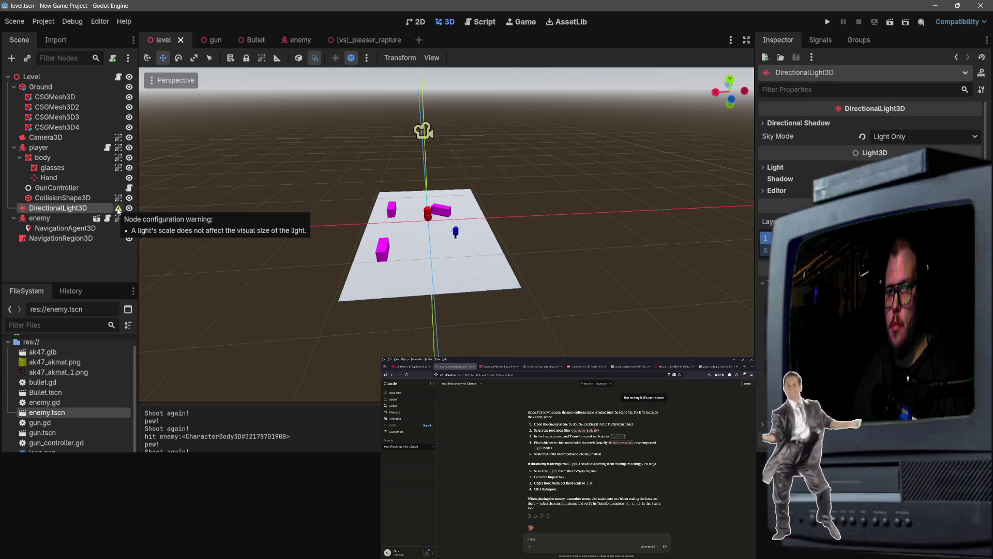
click(118, 210)
click(510, 316)
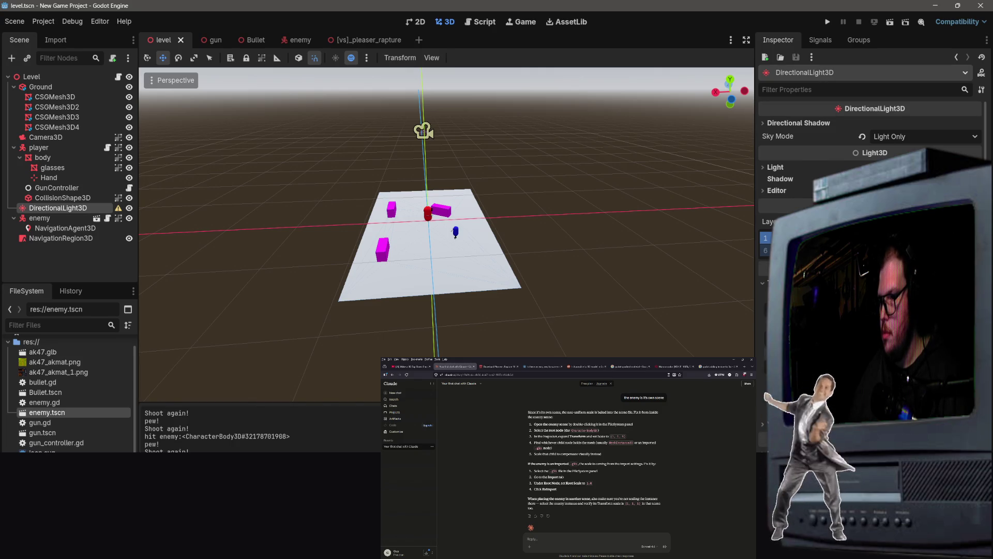
click(413, 266)
drag(630, 170, 629, 170)
click(889, 23)
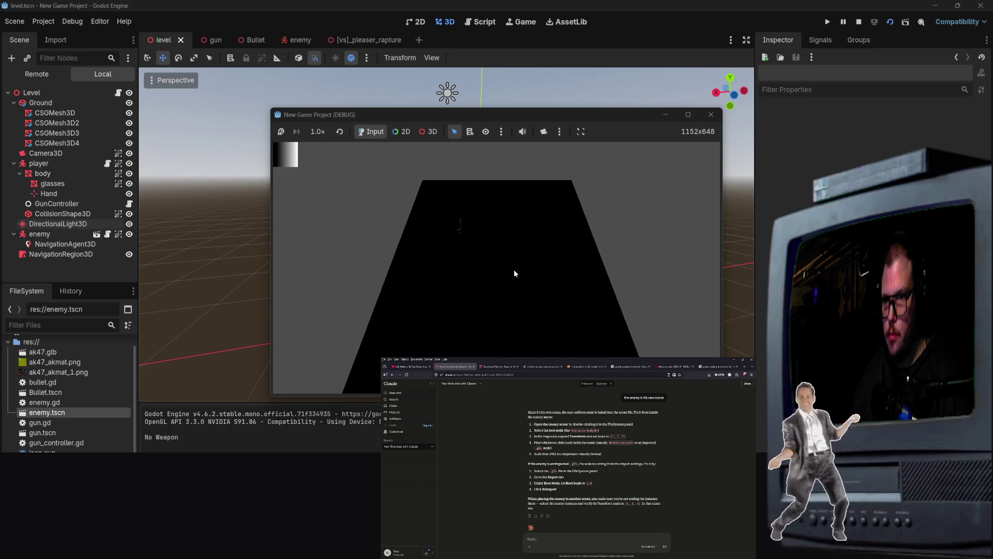
Rotate the DirectionalLight3D by -180°, save level.tscn, and run it again.
click(674, 114)
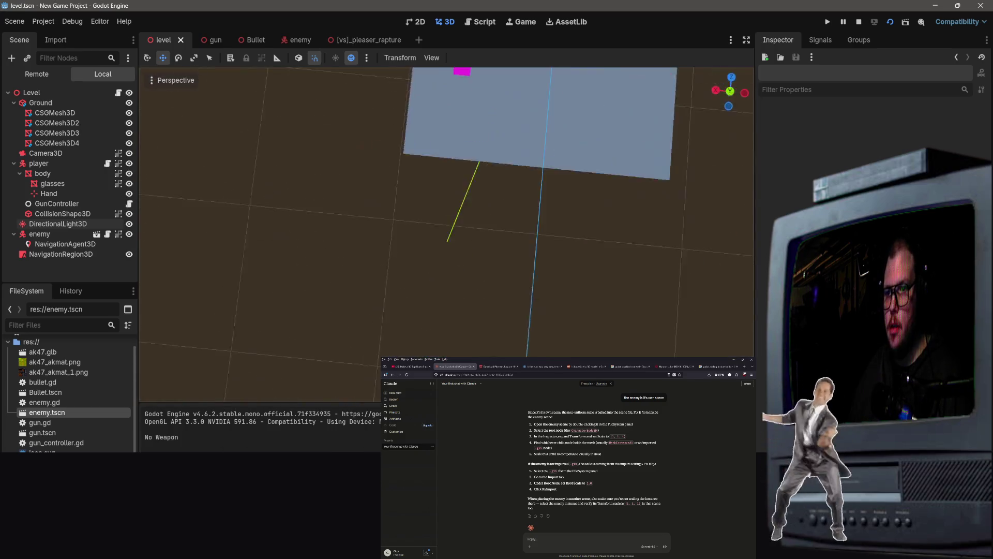
double_click(58, 223)
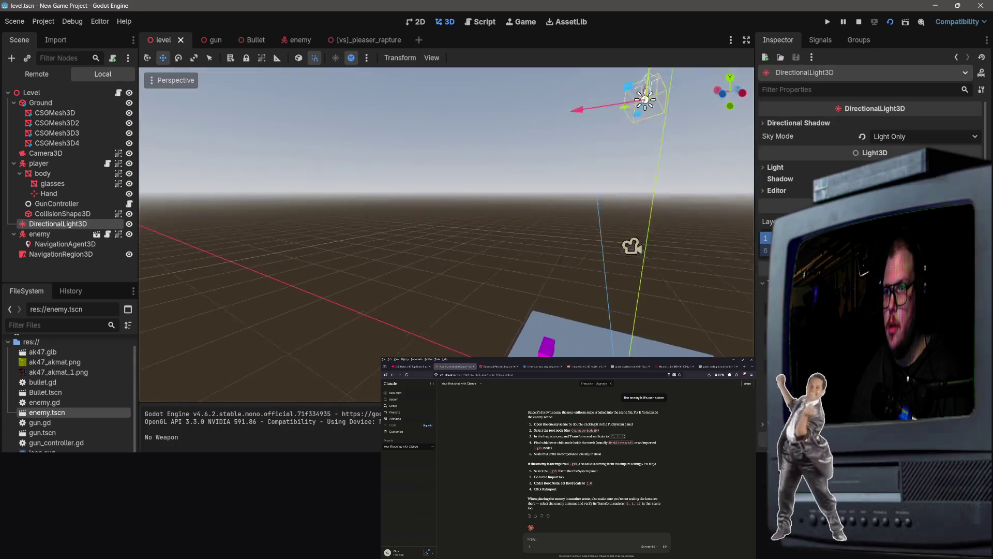
drag(529, 158, 529, 157)
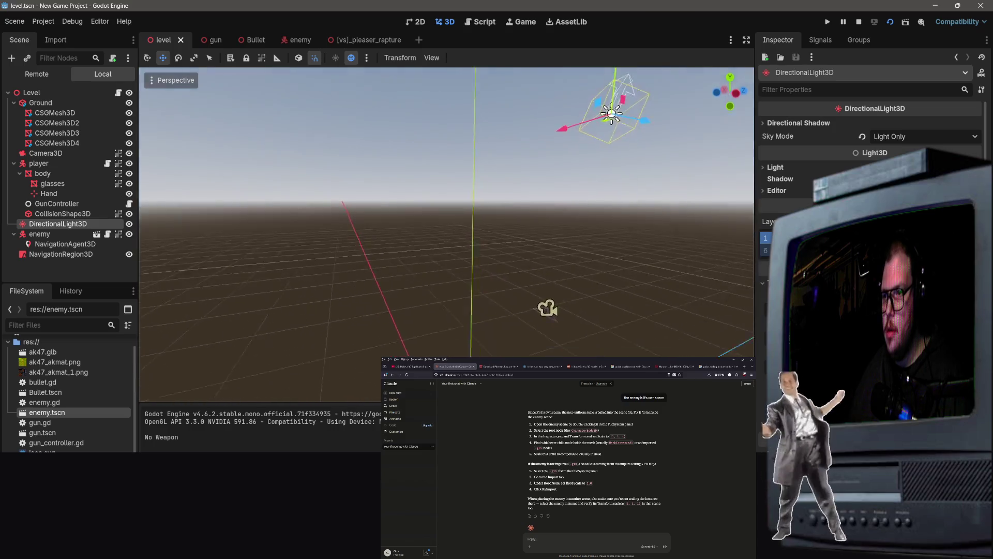
key(r)
click(178, 57)
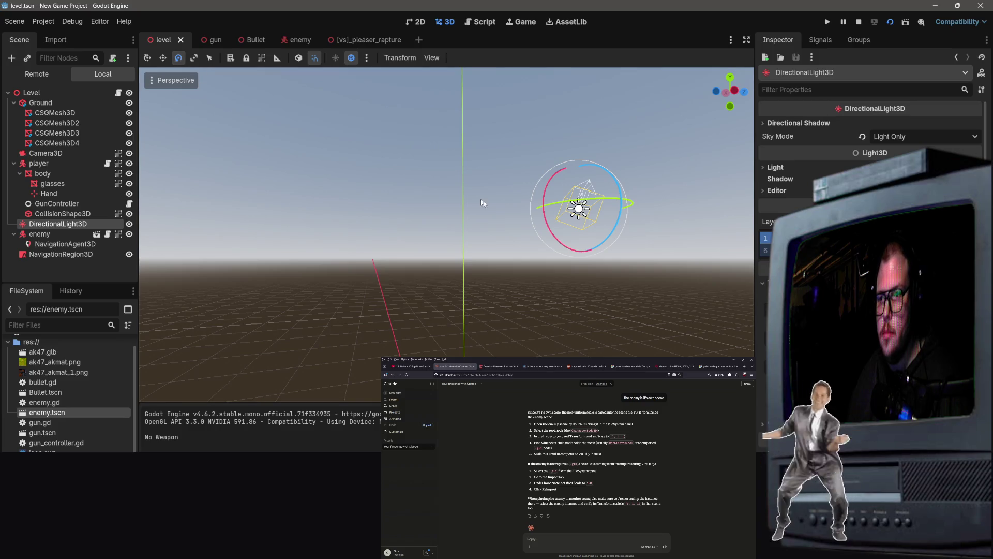
mouse_move(565, 247)
mouse_down()
mouse_move(538, 197)
mouse_move(580, 135)
mouse_move(617, 128)
mouse_up()
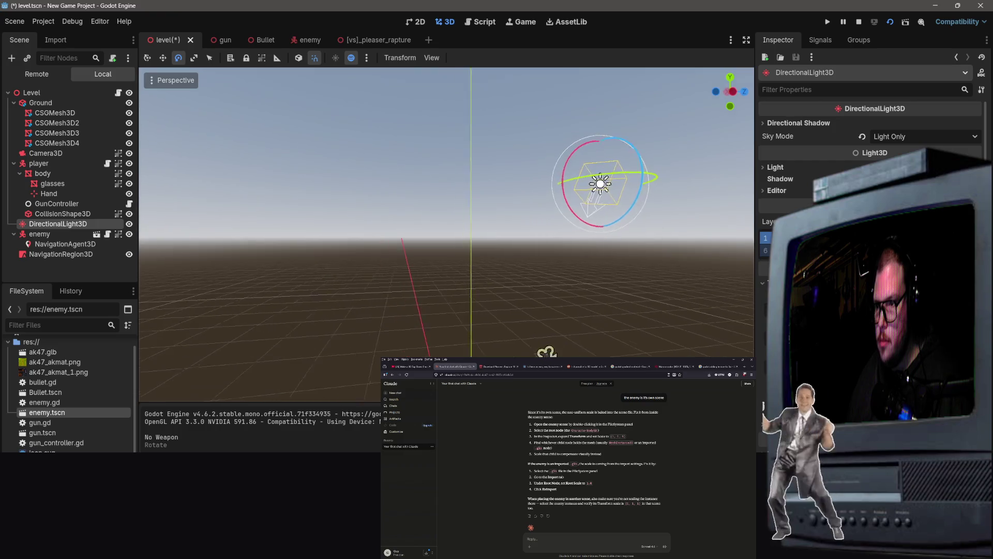
key(ctrl+s)
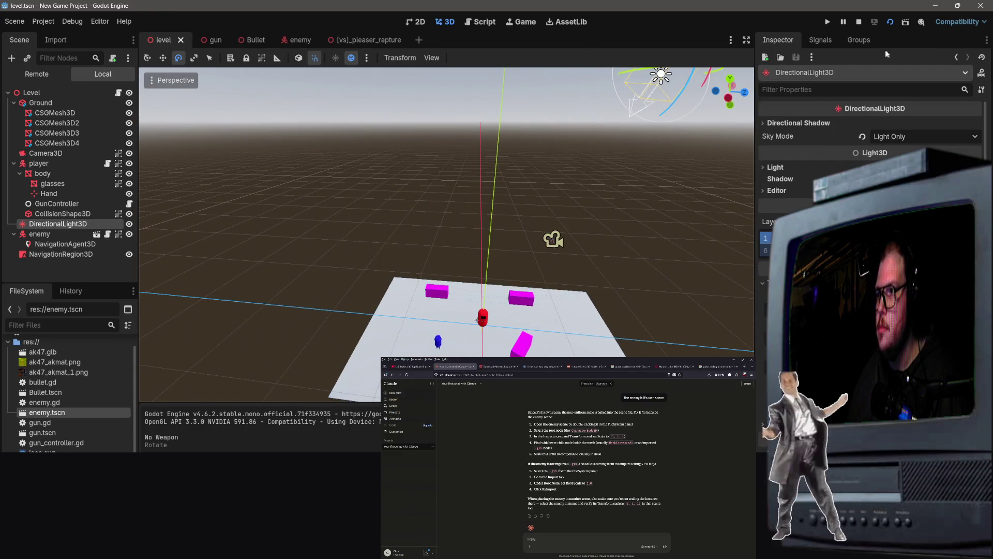
click(905, 22)
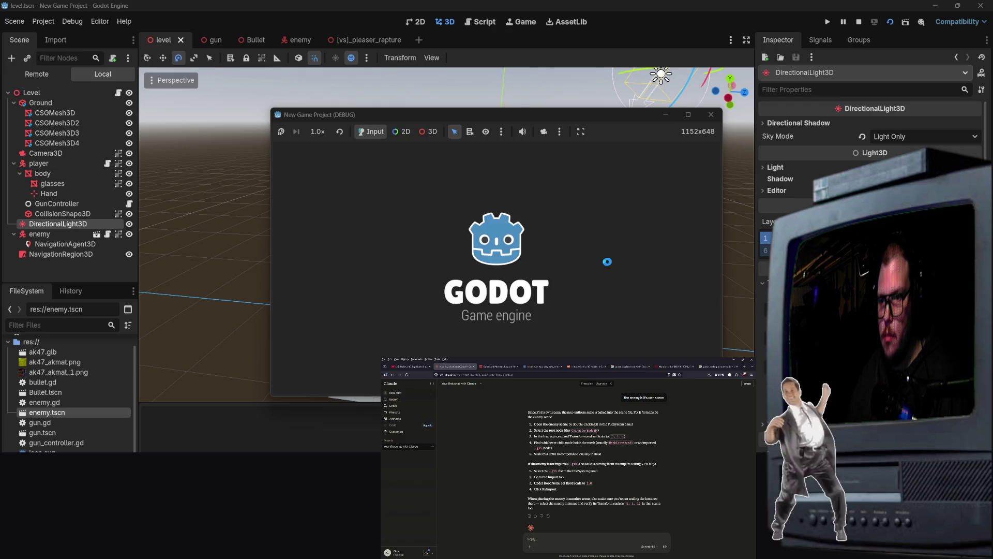
Fire five shots at the enemy, stop with F8, and jump to the gun.gd error line.
click(443, 288)
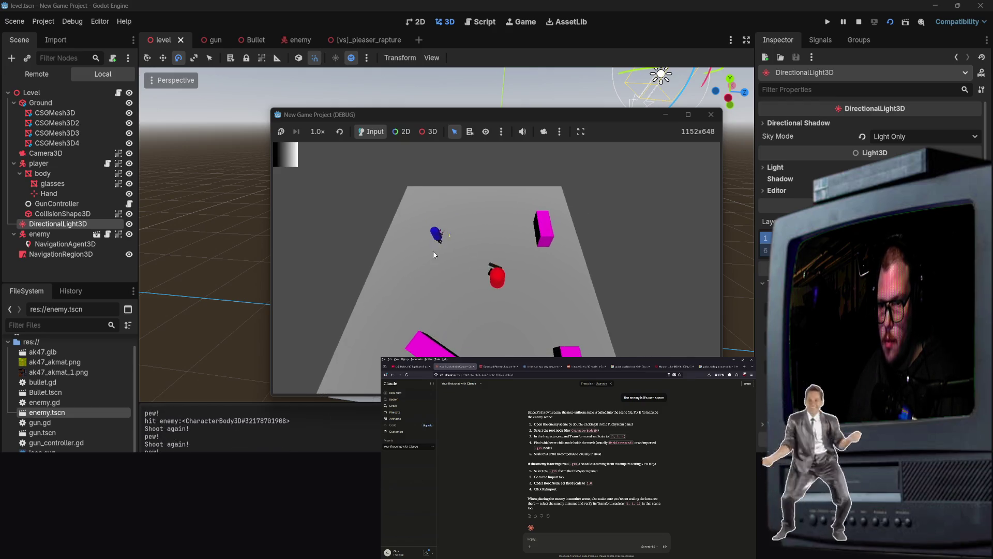
click(451, 243)
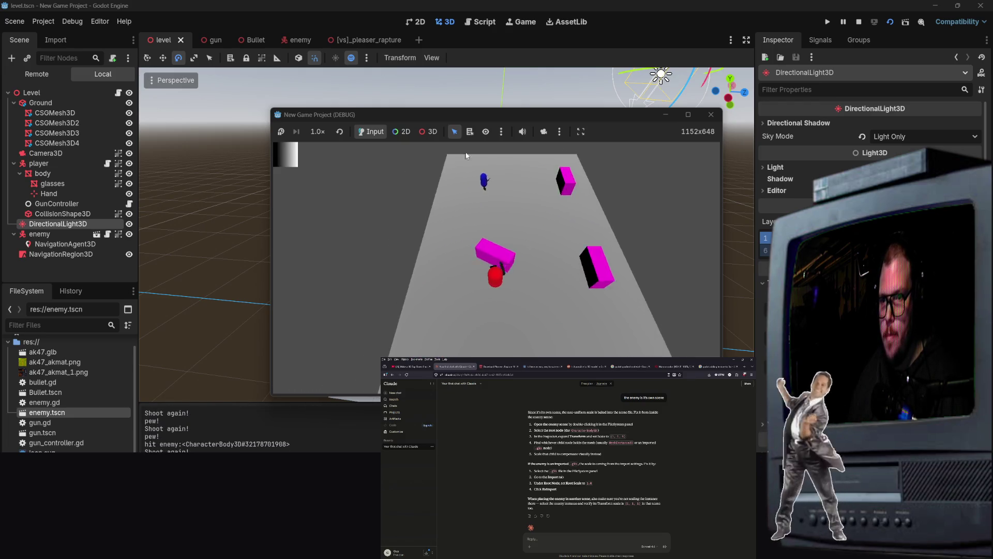
click(534, 205)
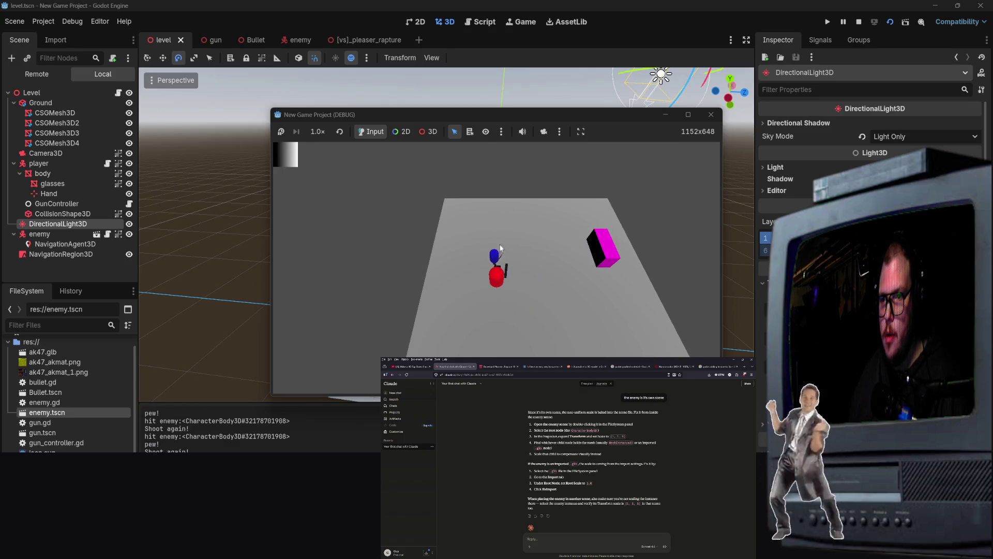
click(480, 257)
click(399, 254)
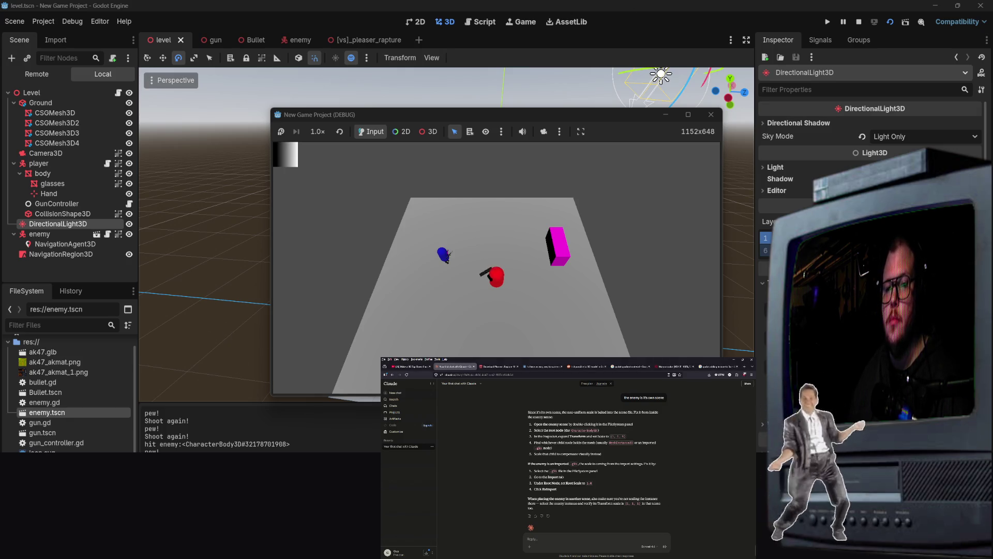
key(F8)
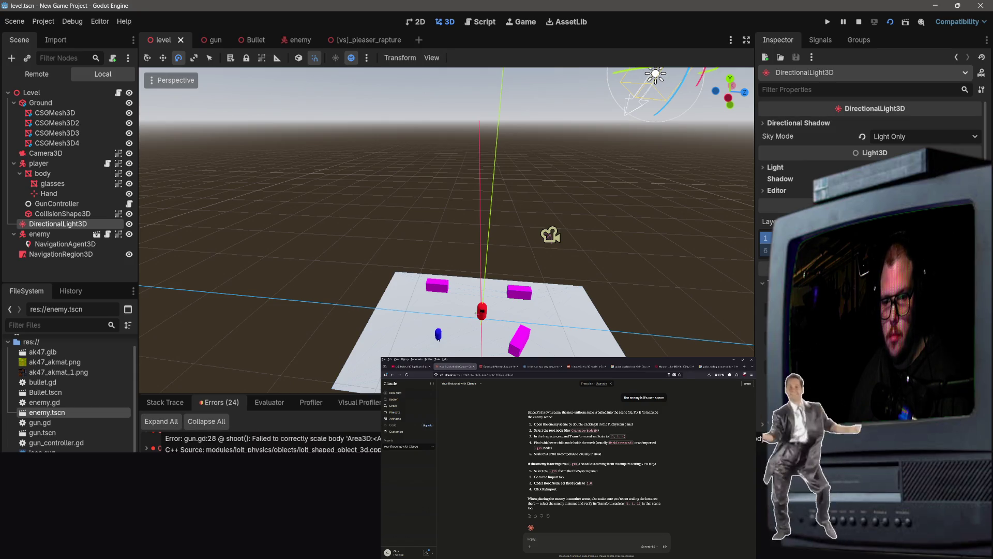
double_click(290, 444)
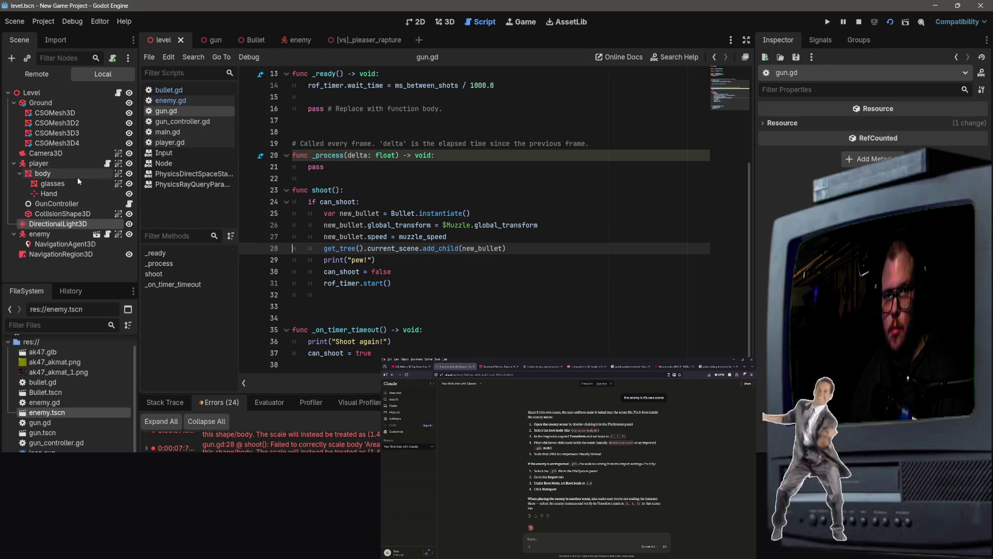
Switch to the gun scene and consult the tutorial video's code section.
click(210, 40)
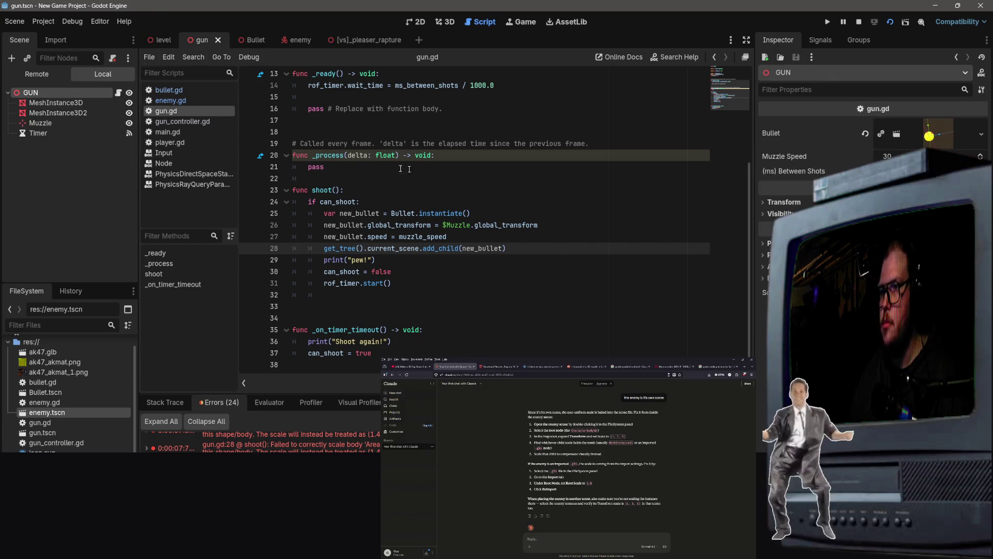
click(411, 367)
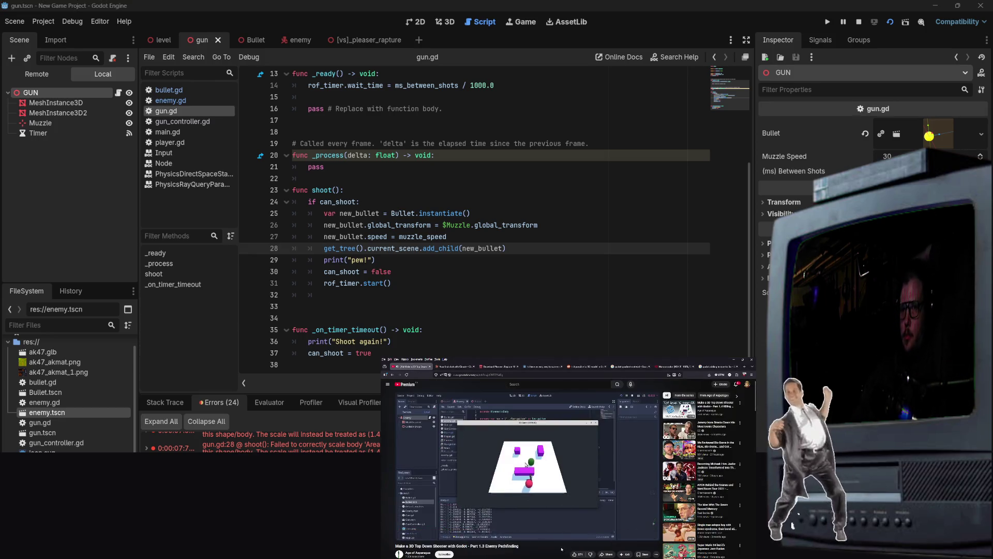
click(562, 532)
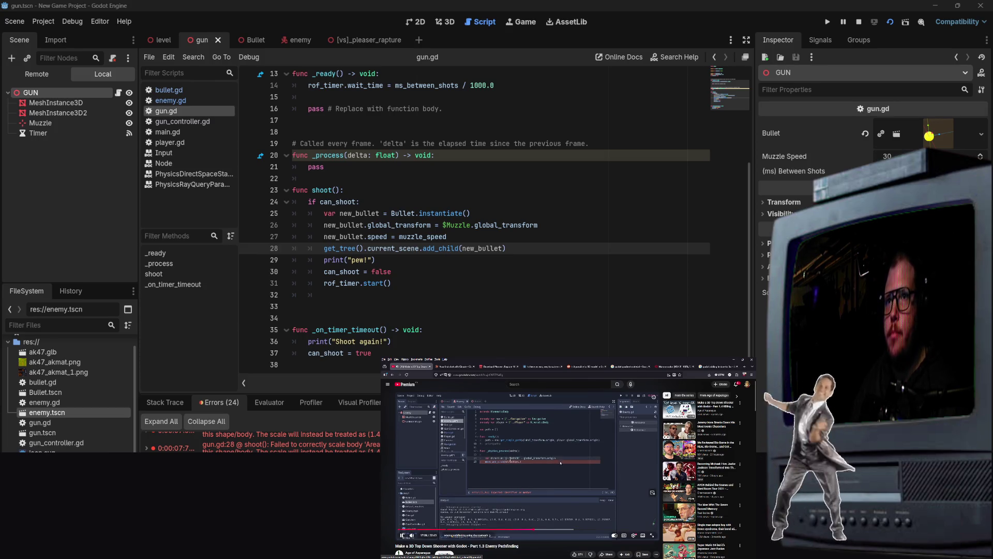
click(487, 322)
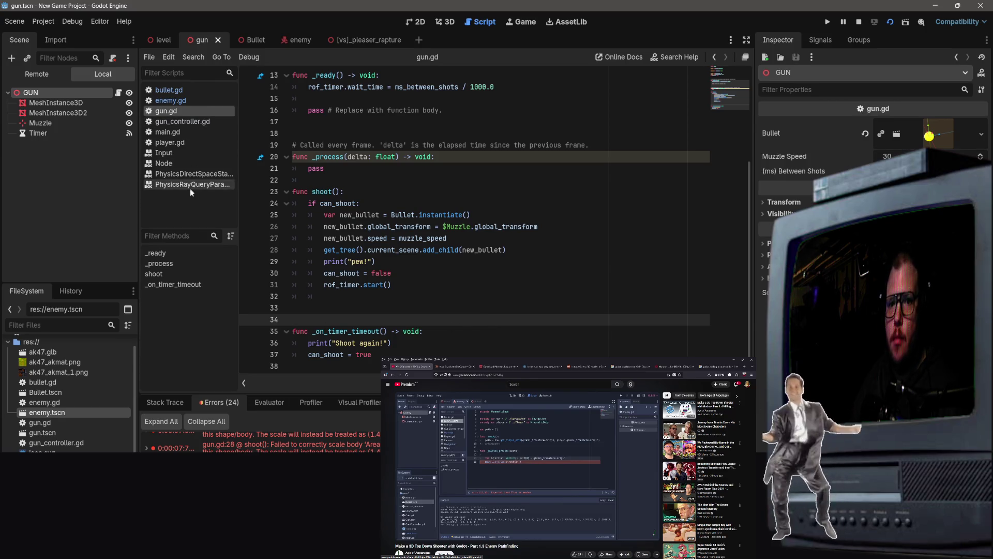
click(185, 100)
scroll(506, 327, down, 1)
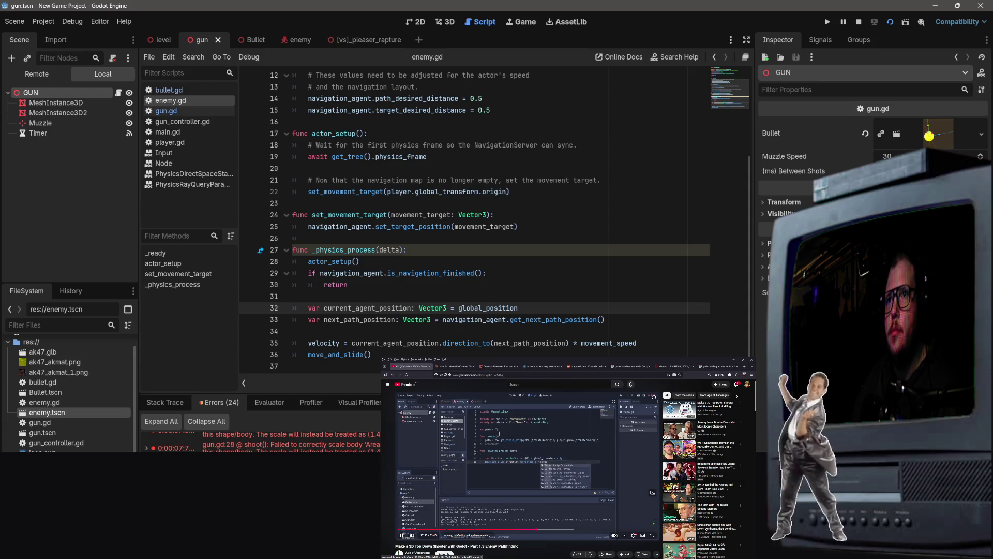
scroll(524, 259, up, 4)
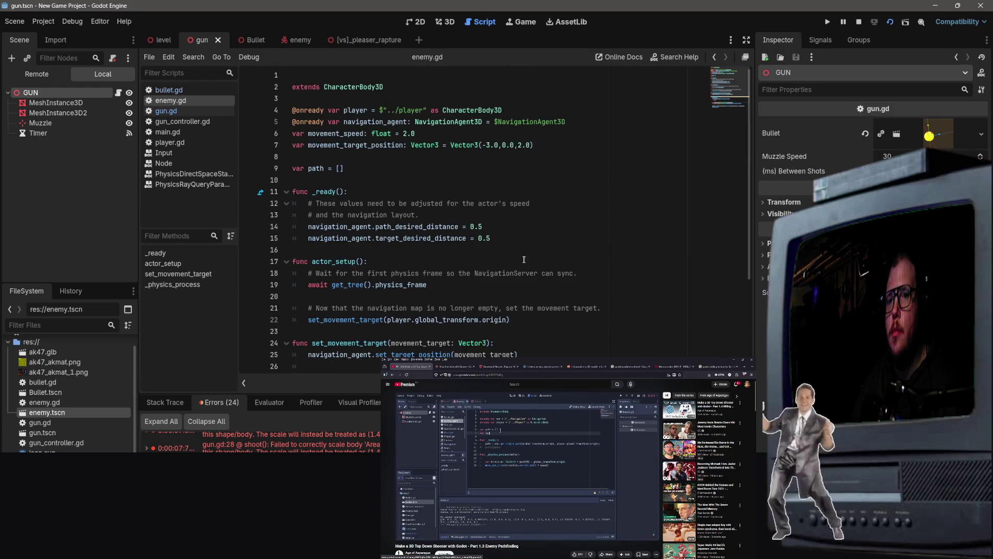
click(336, 169)
click(451, 120)
click(426, 130)
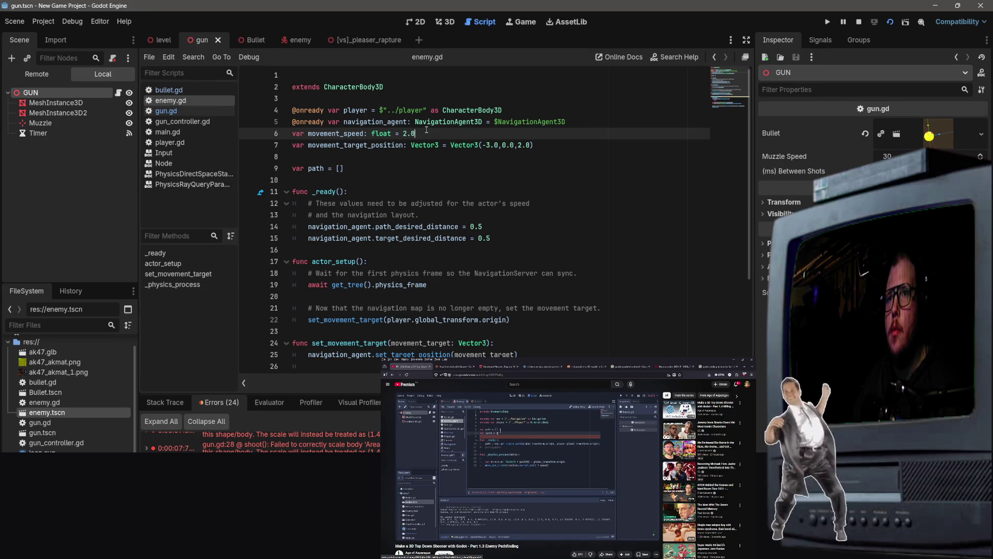
key(Down)
key(Down)
key(Down)
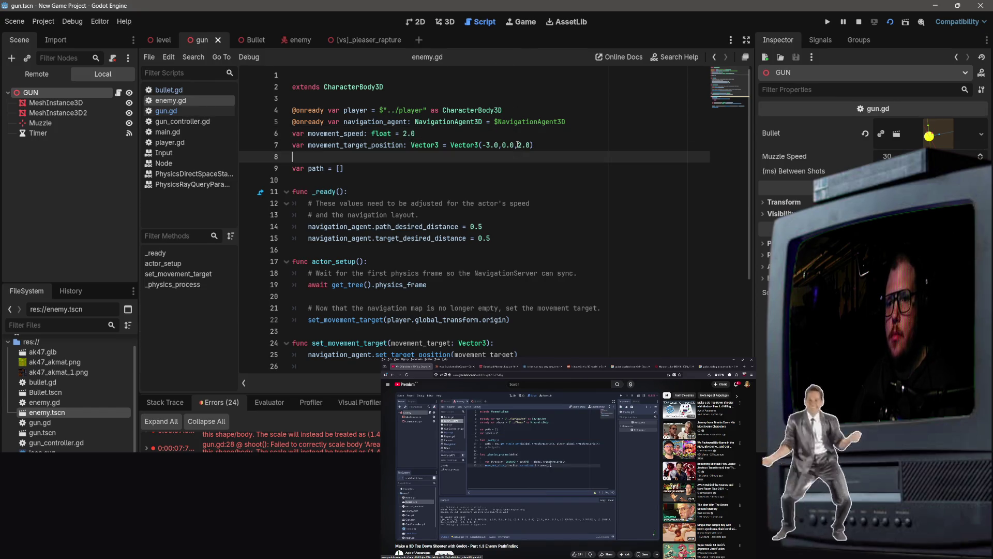
scroll(576, 156, down, 1)
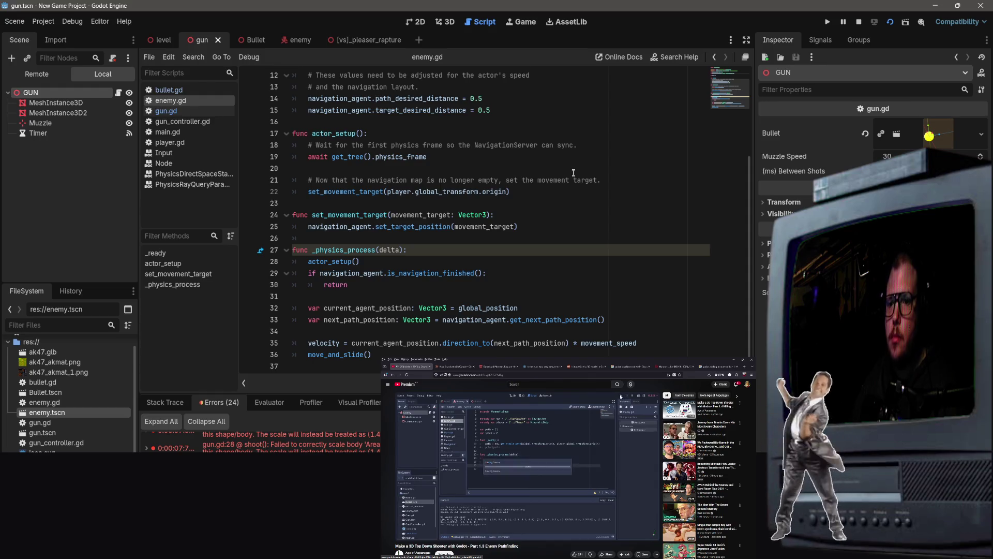
click(419, 319)
scroll(496, 198, up, 4)
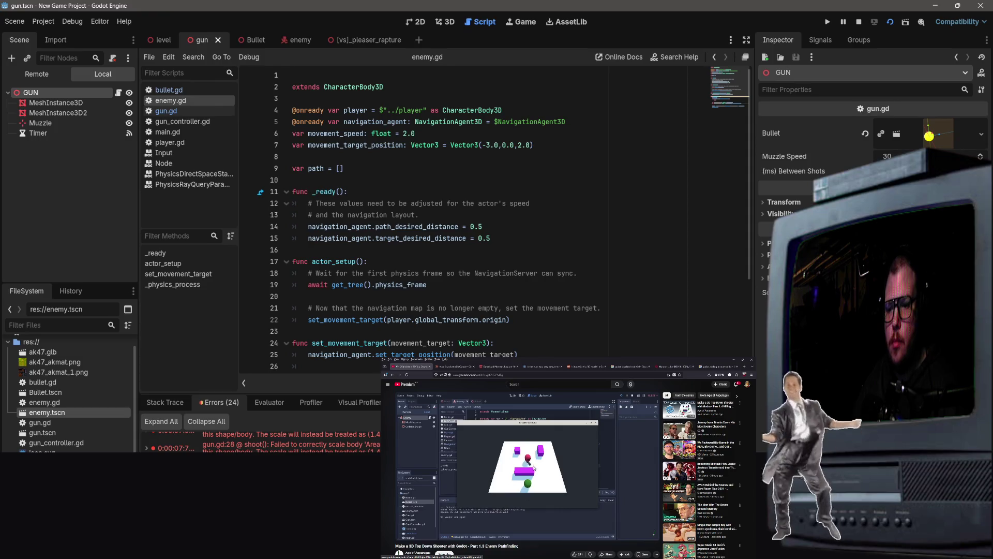
click(290, 444)
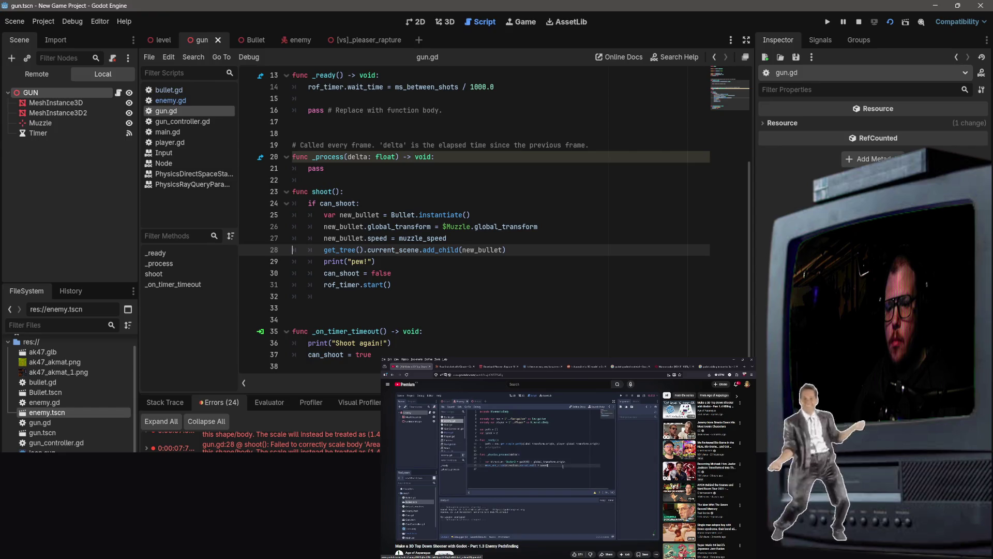
scroll(605, 242, up, 4)
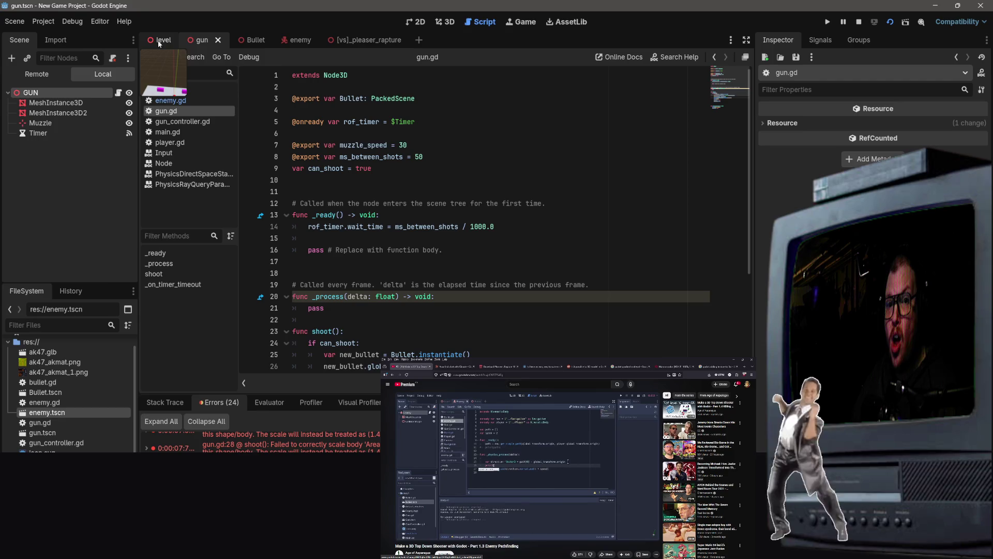
click(236, 40)
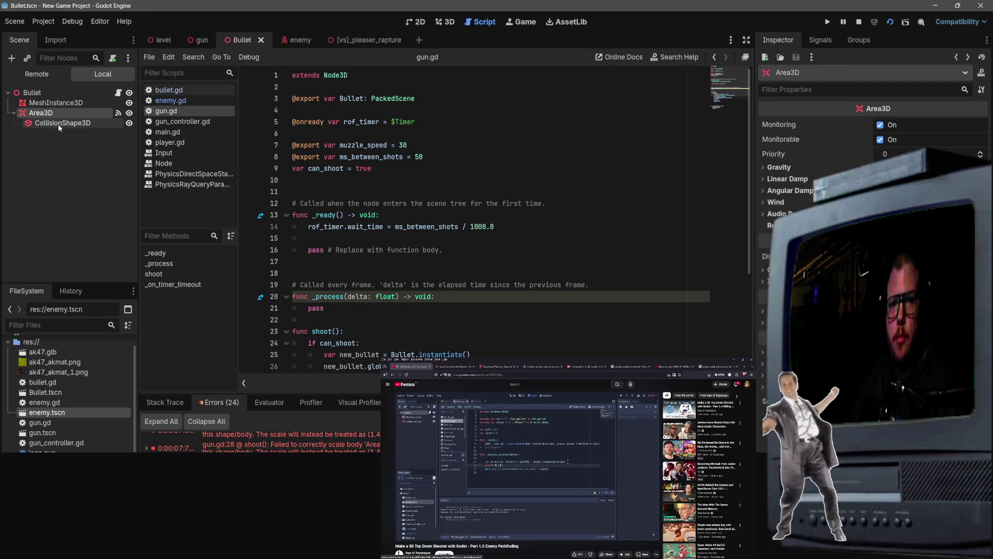
Inspect the bullet's CollisionShape3D and Area3D settings, save Bullet.tscn, and run the project.
click(58, 123)
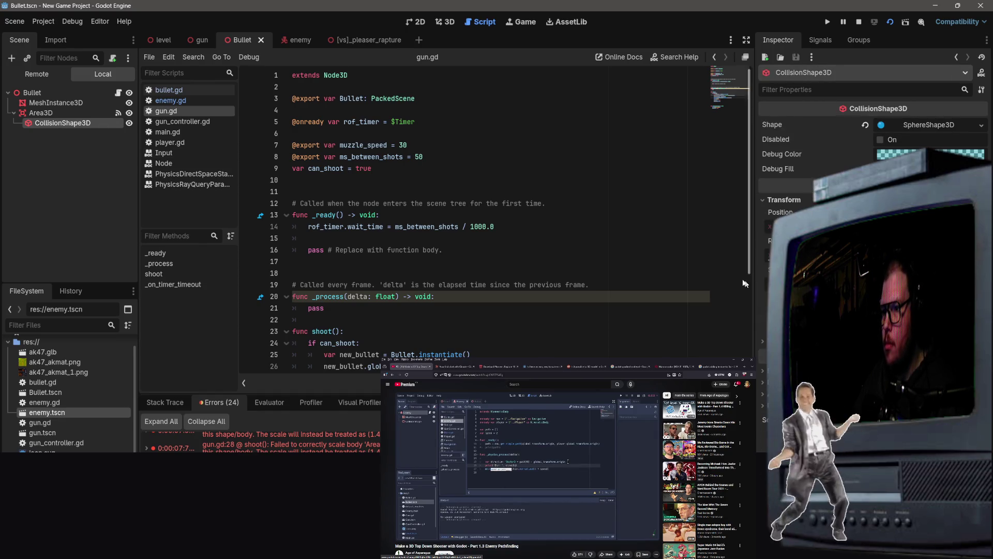
click(48, 114)
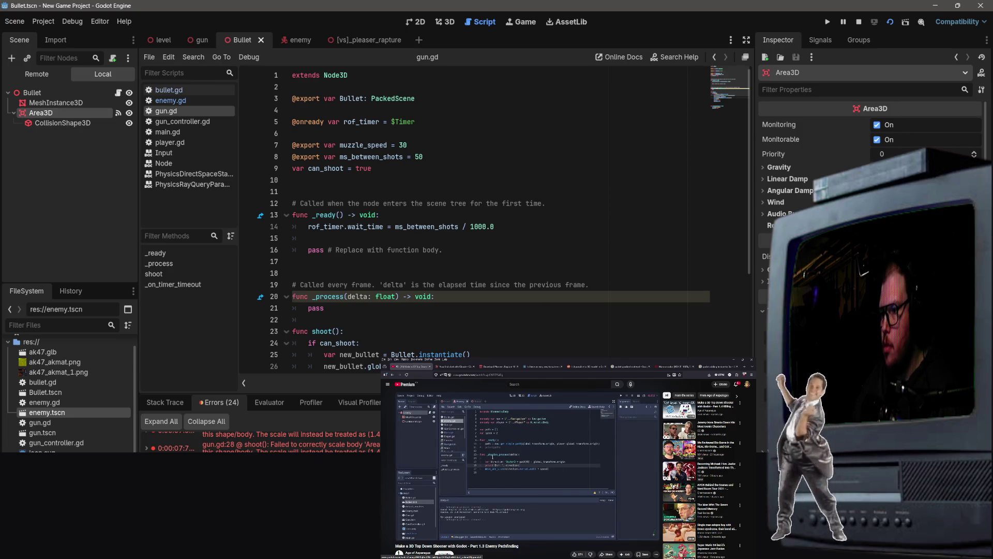
click(61, 123)
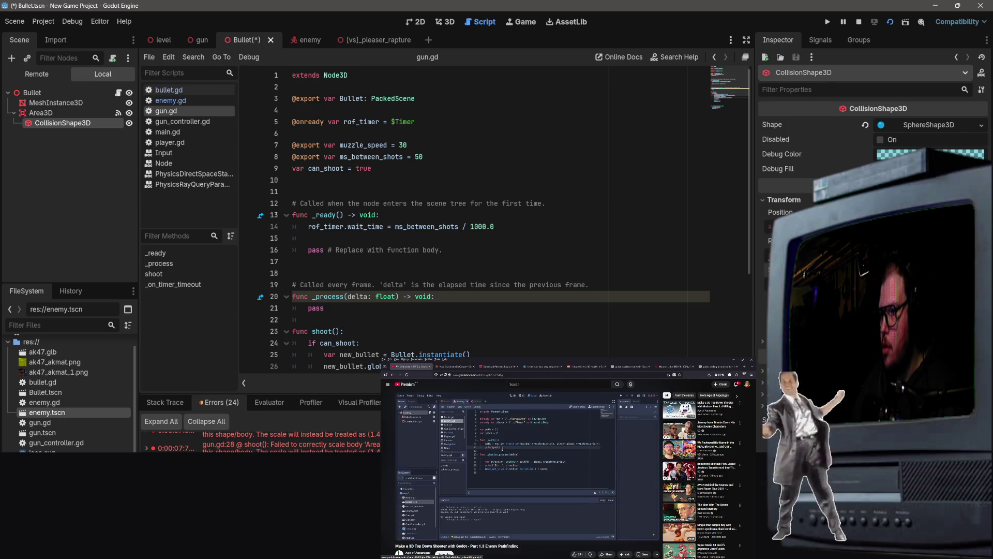
click(41, 112)
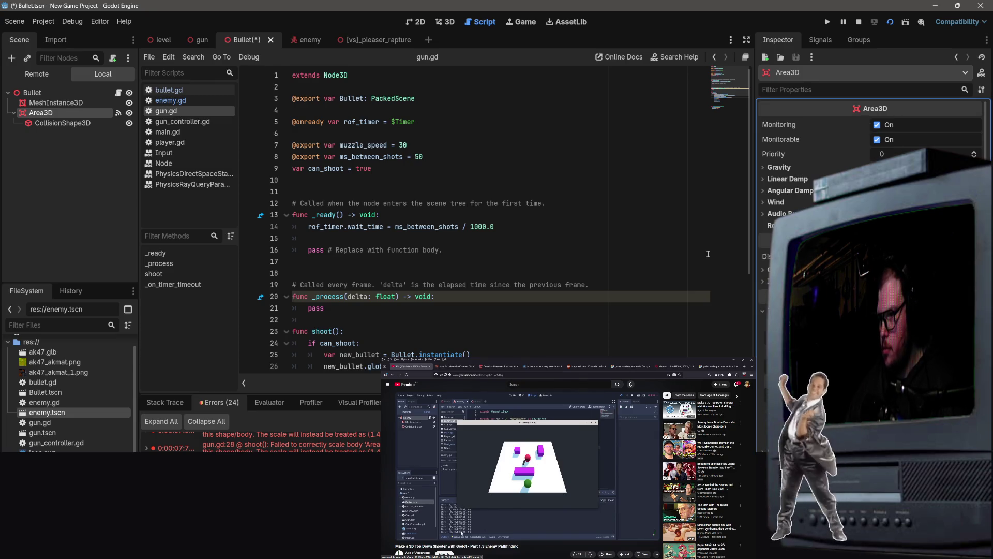
key(ctrl+s)
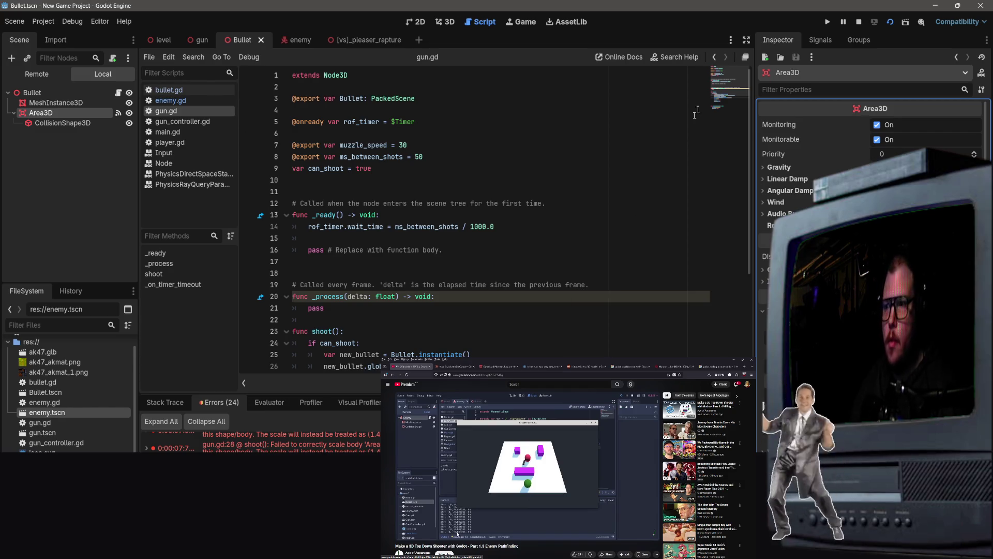
click(892, 24)
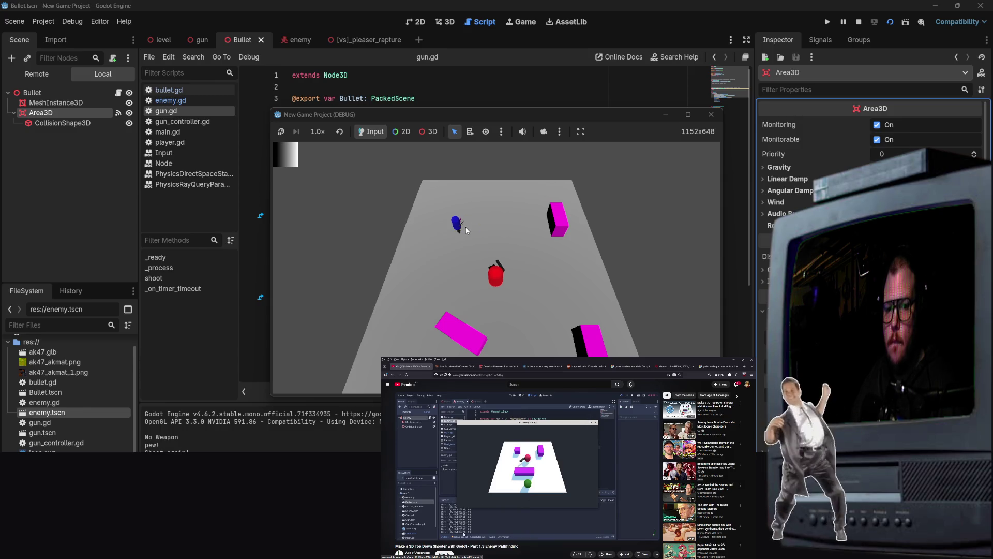
Move with W, S and A while firing three shots at the enemy, then stop with F8.
key(w)
click(469, 254)
click(463, 255)
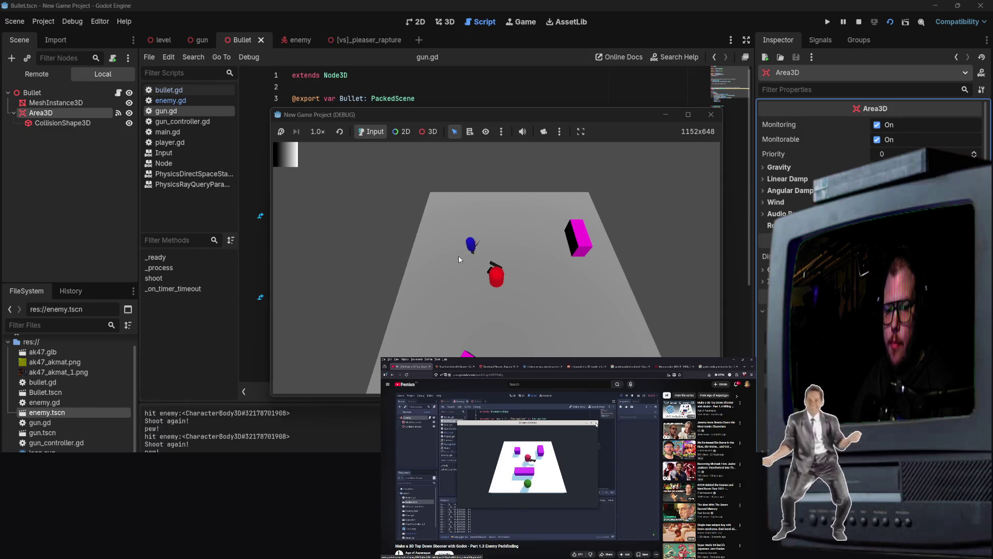
key(s)
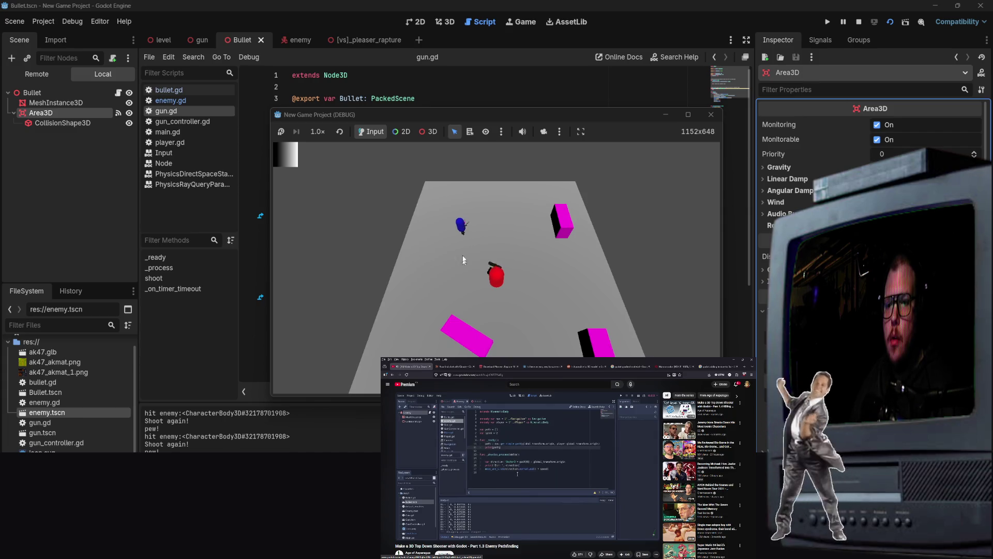
click(467, 282)
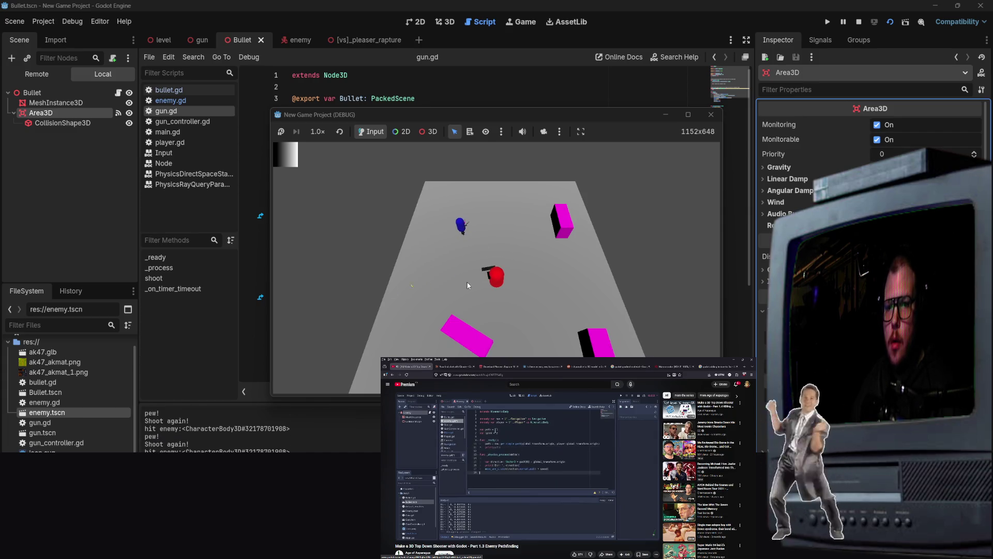
key(a)
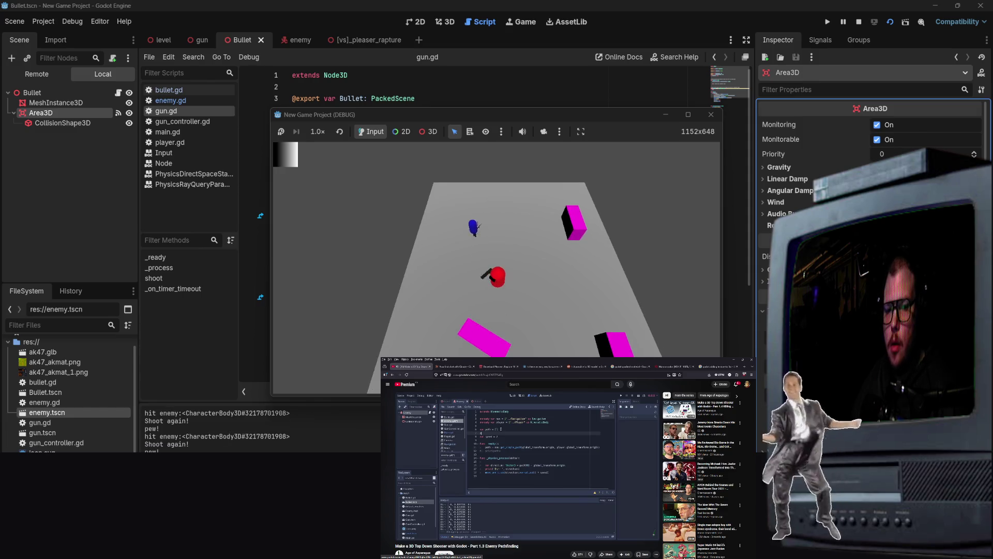
key(F8)
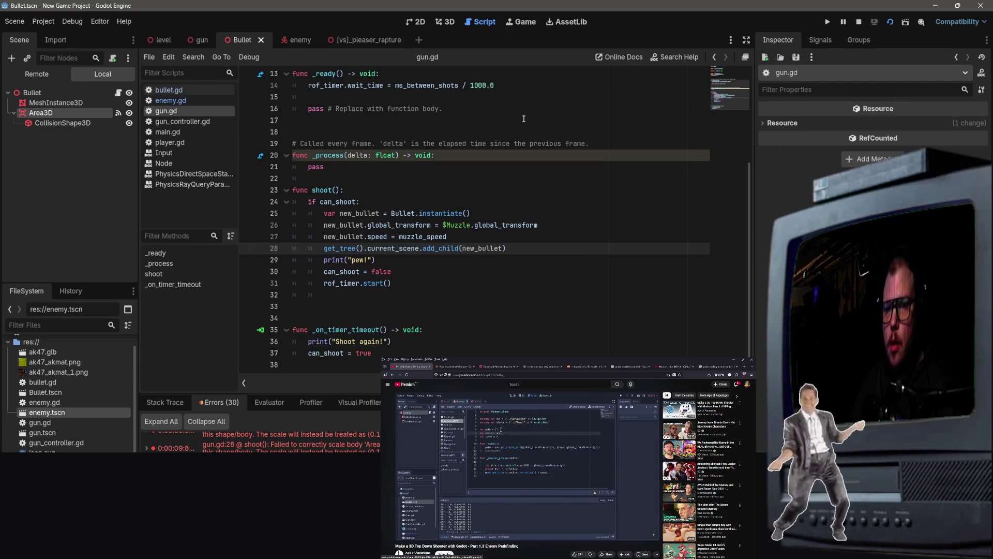
Skip the pathfinding tutorial video ahead to its code section.
click(517, 132)
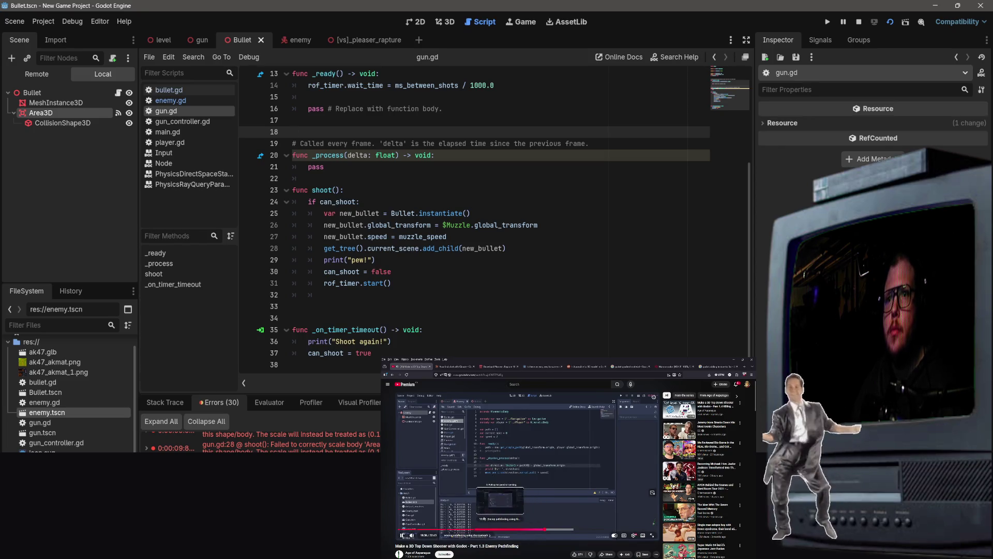
click(500, 529)
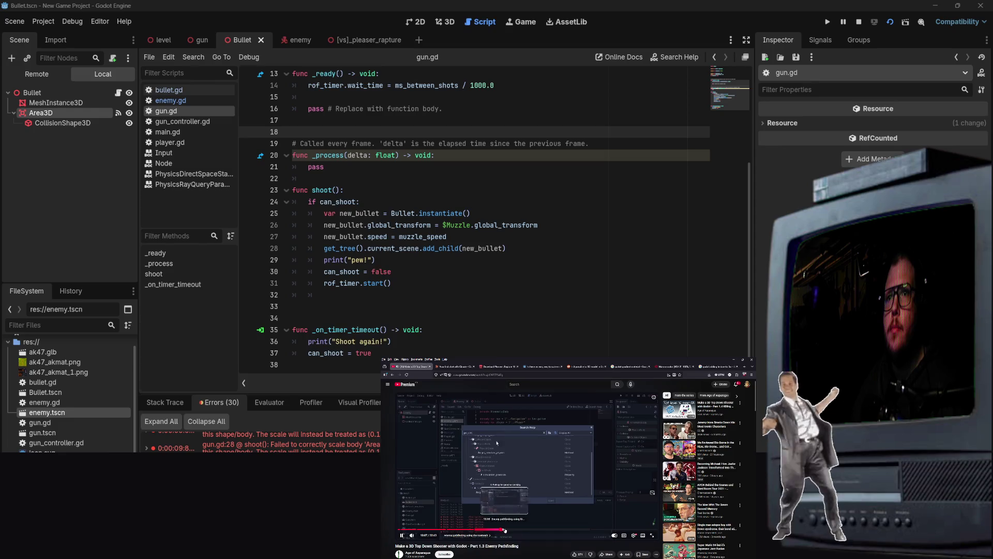
click(514, 529)
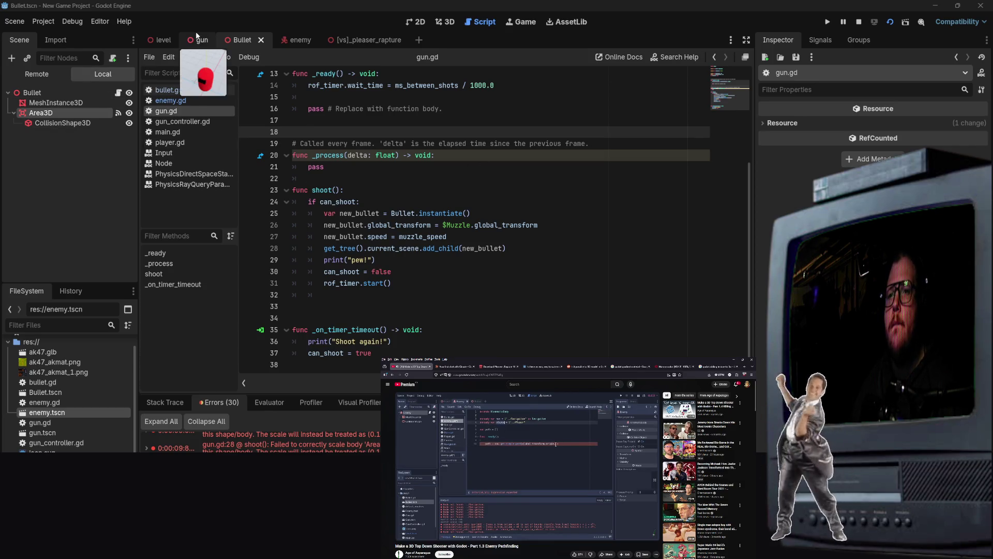
click(510, 309)
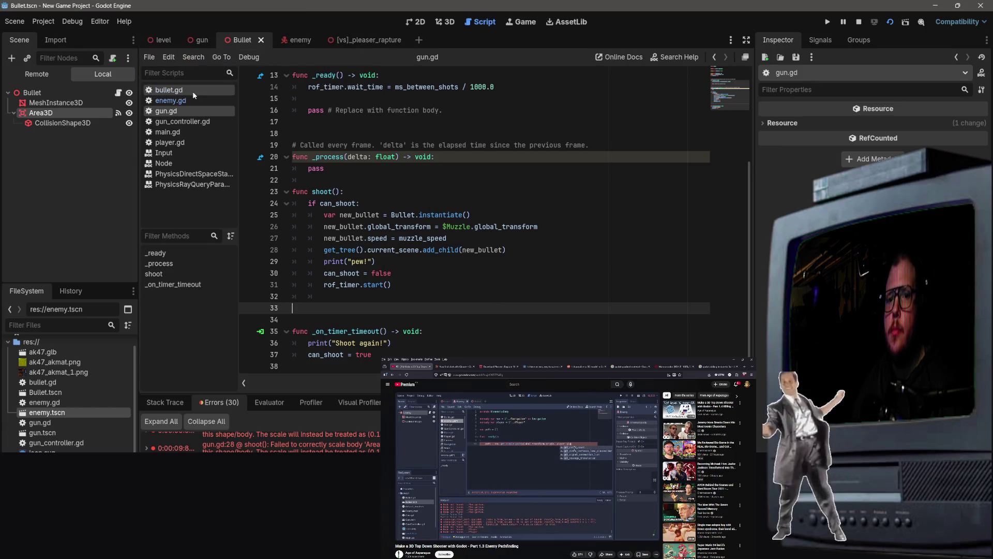
Open enemy.gd at the _physics_process navigation-finished check, then show the desktop.
click(118, 92)
click(170, 100)
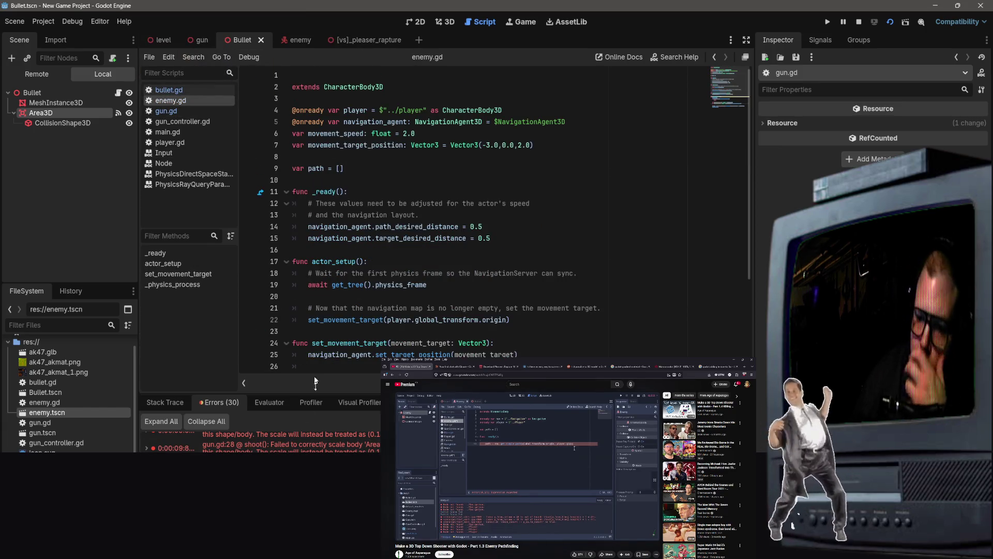
scroll(429, 291, down, 4)
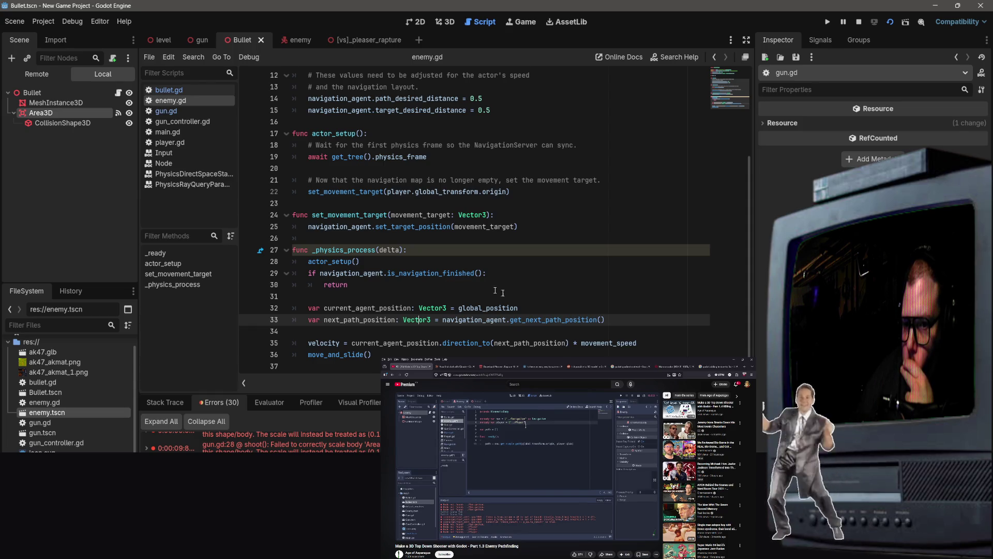
click(539, 268)
right_click(539, 268)
key(Escape)
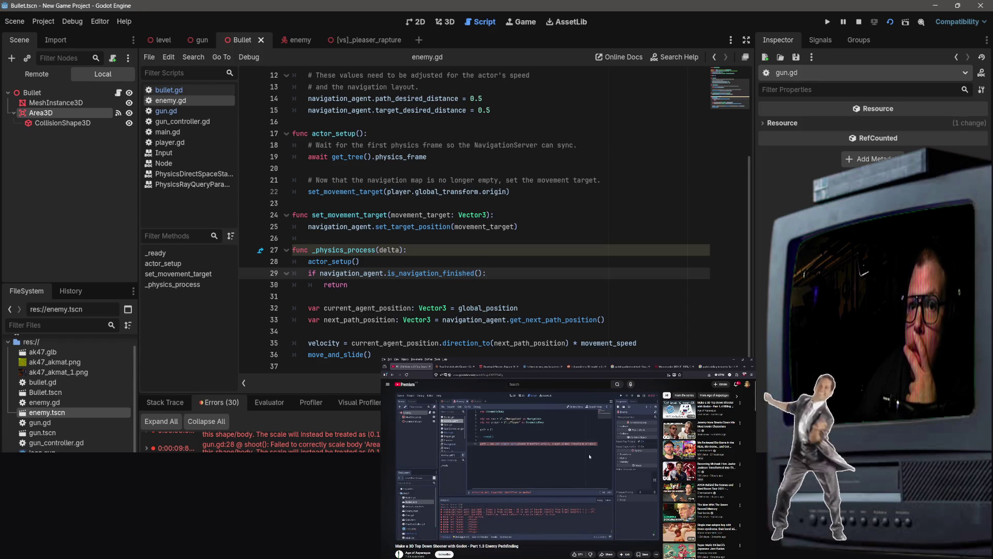
key(super+d)
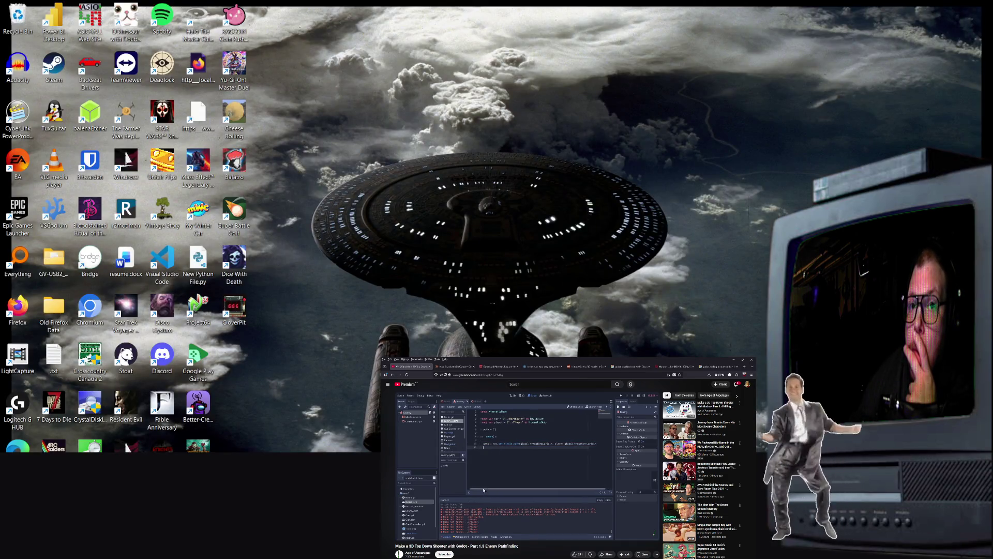
key(super+d)
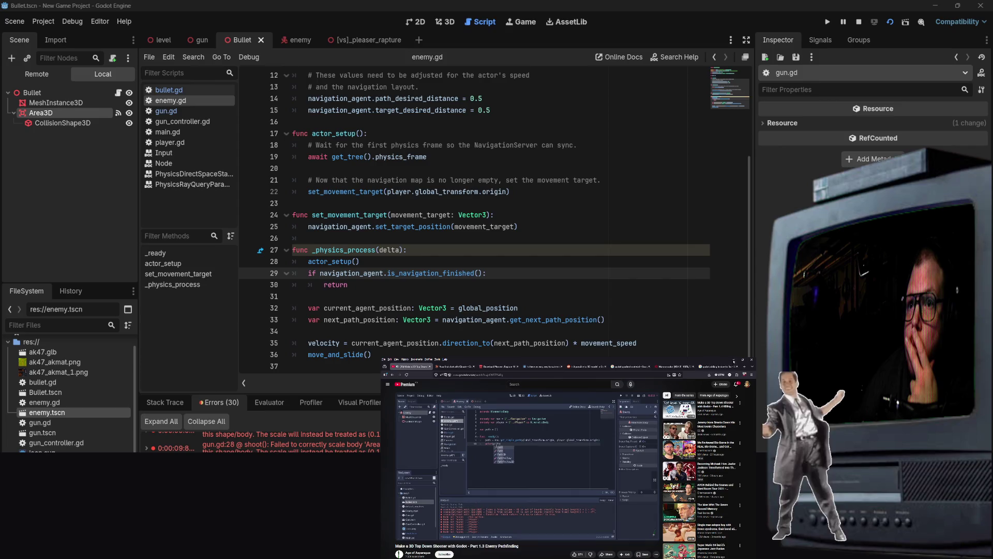
Insert print(path) as the first line of enemy.gd's _physics_process, save, and run with F5.
click(413, 273)
click(436, 246)
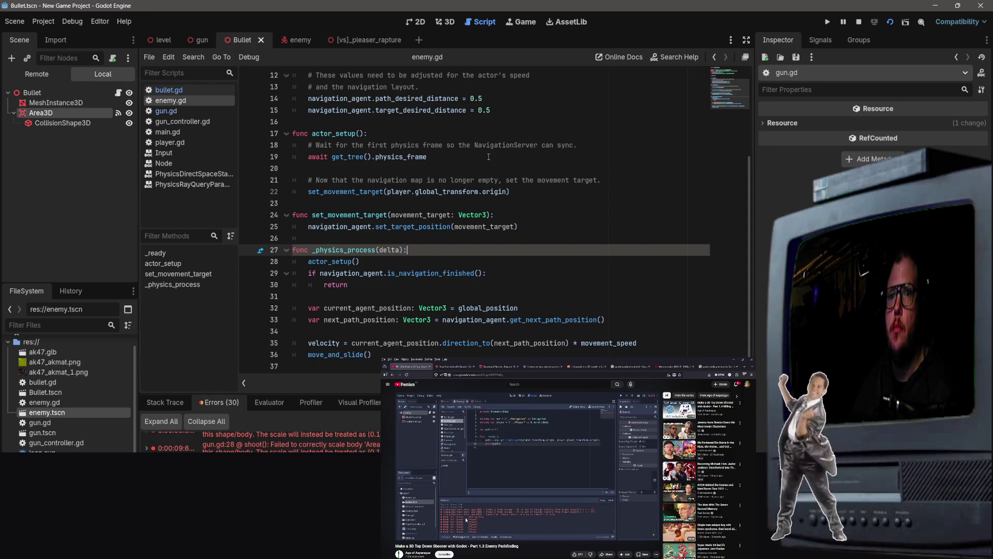
click(452, 241)
key(Down)
key(Down)
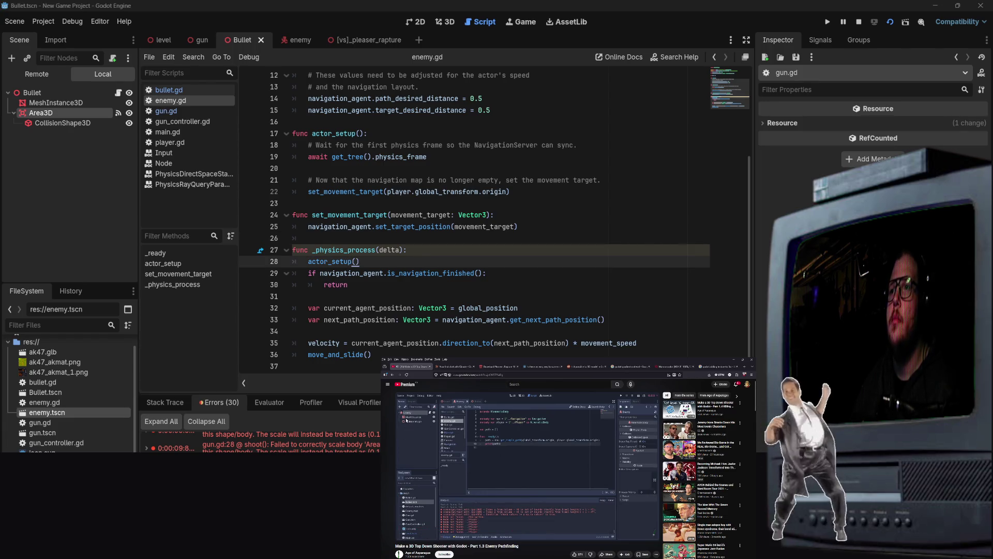
click(411, 242)
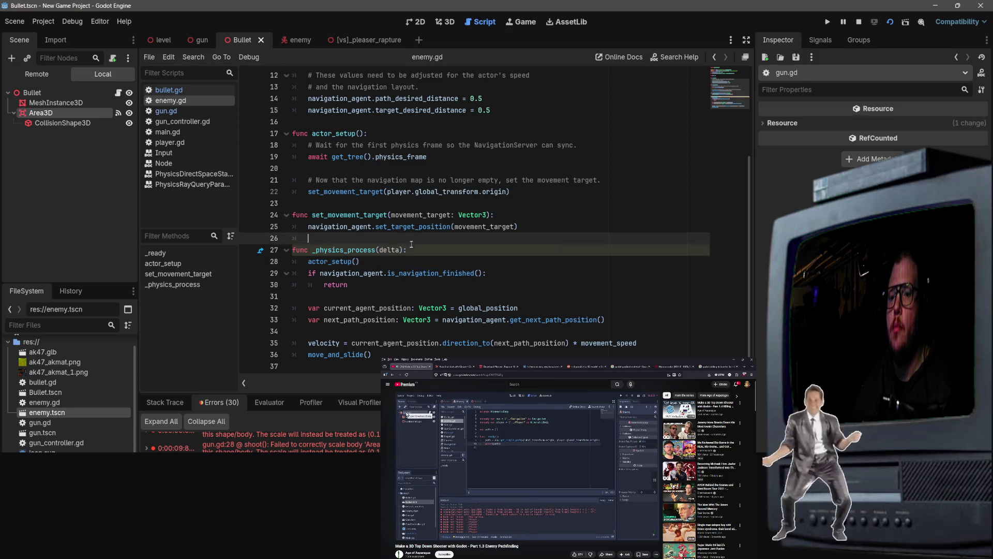
click(689, 248)
key(Return)
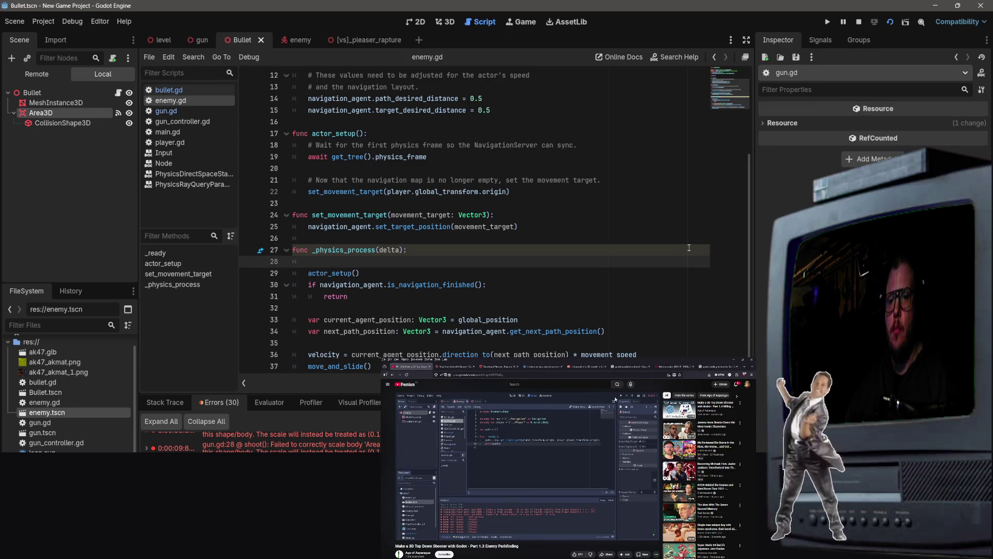
text(print(path)
key(ctrl+s)
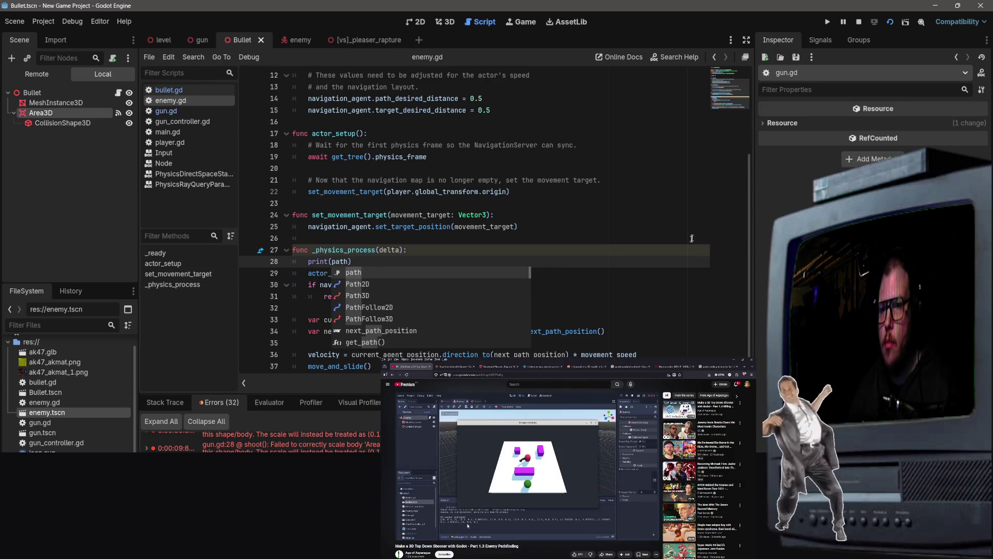
click(590, 196)
key(F5)
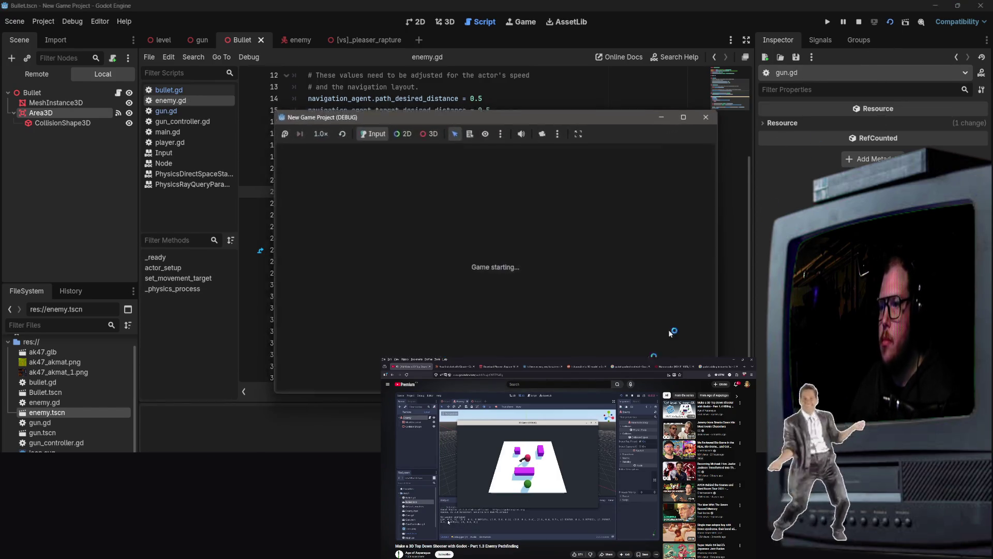
Fire once in the test run, then close the game after it prints empty [] paths.
click(451, 243)
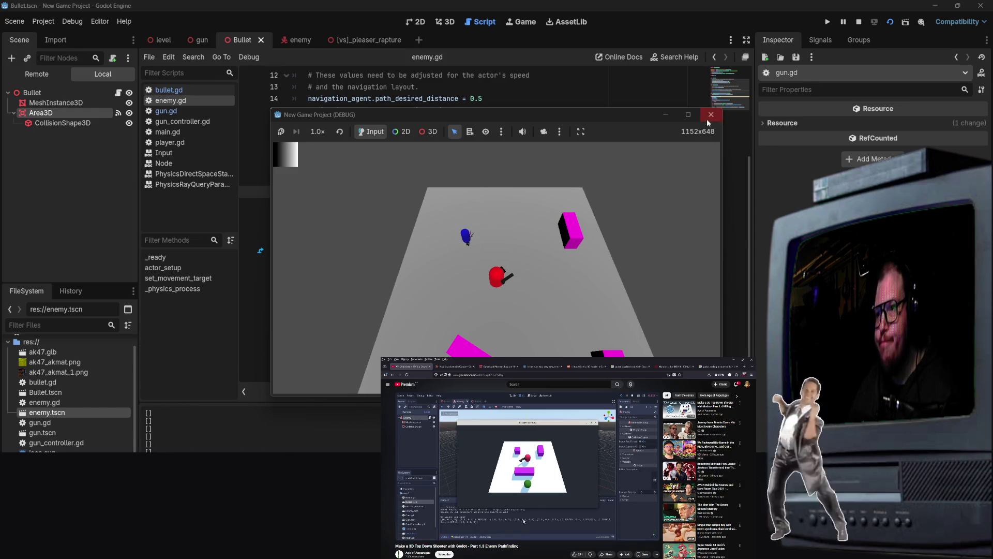
click(710, 114)
click(345, 262)
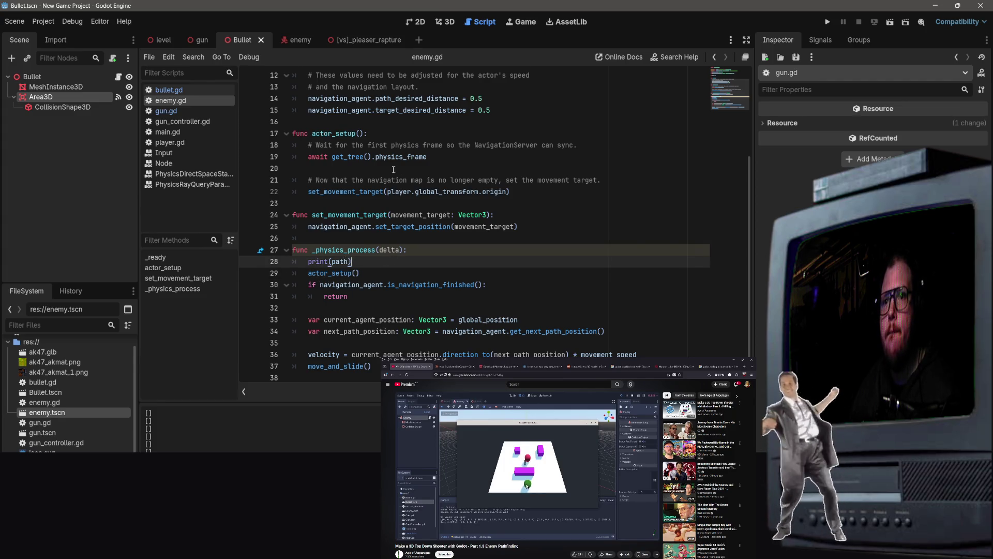
Delete the print(path) debug line from _physics_process and save enemy.gd.
drag(353, 261, 306, 267)
key(BackSpace)
scroll(370, 233, up, 4)
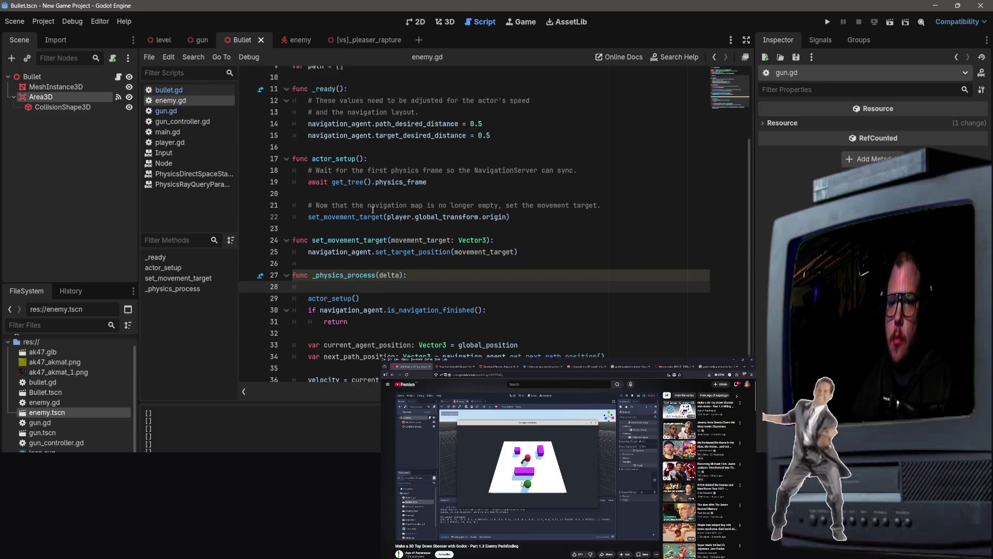
click(470, 273)
scroll(439, 286, down, 4)
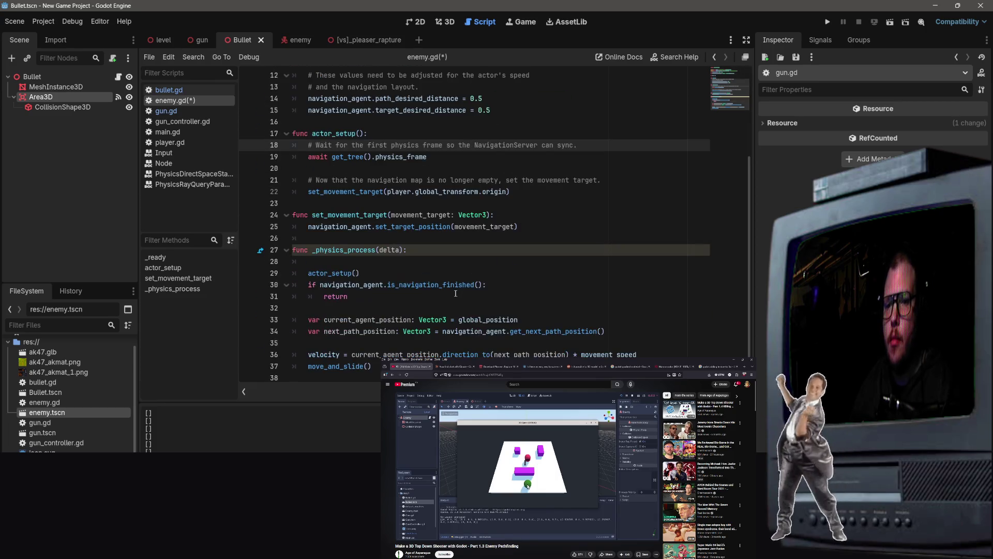
key(ctrl+s)
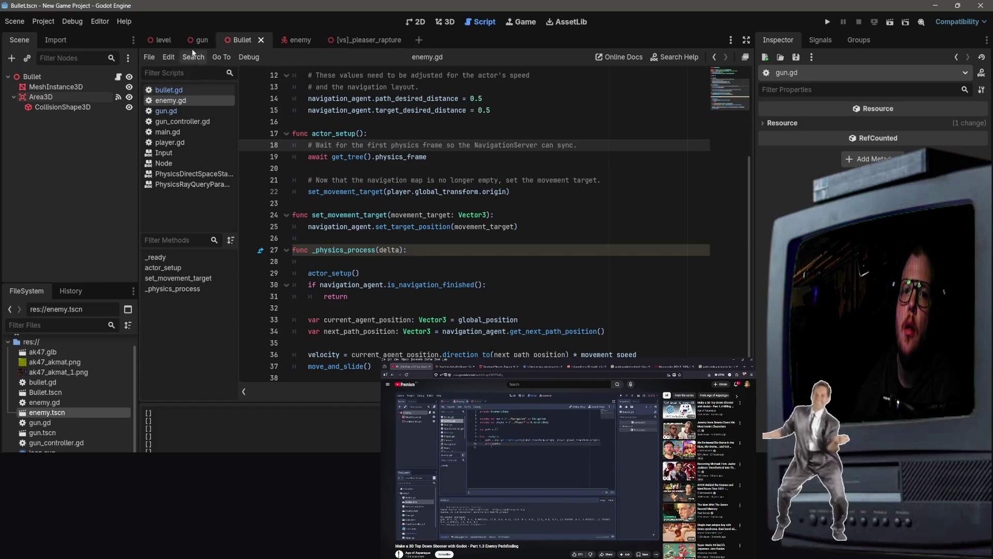
click(168, 41)
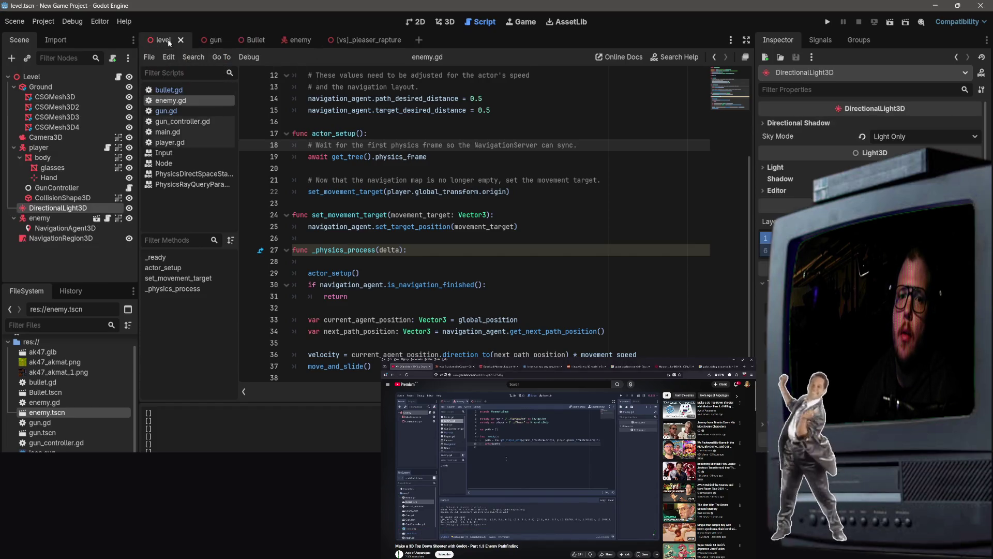
Inspect the 16 × 0.003 × 25 Ground CSGBox3D, glance at the gun and [vs] scenes, then view 3D.
click(40, 98)
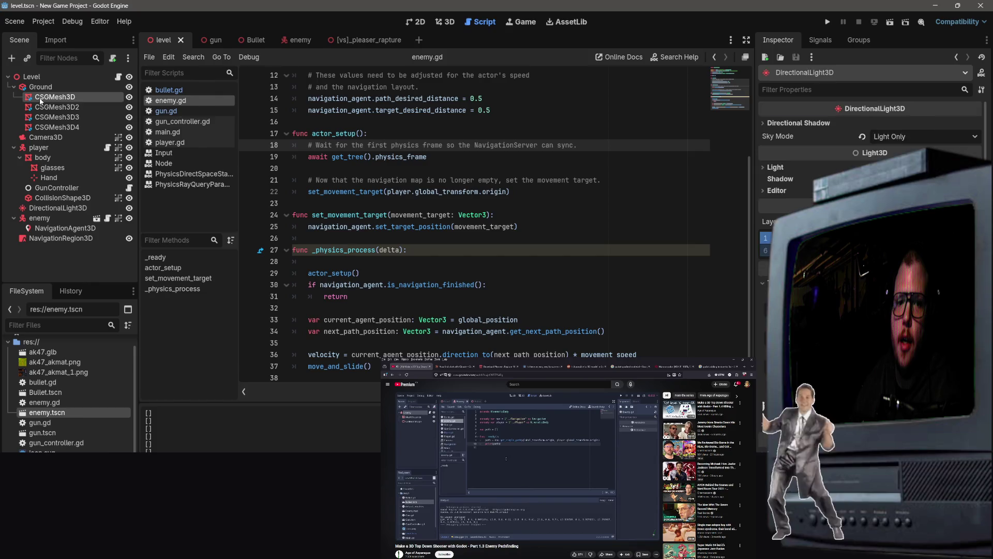
click(40, 218)
click(65, 88)
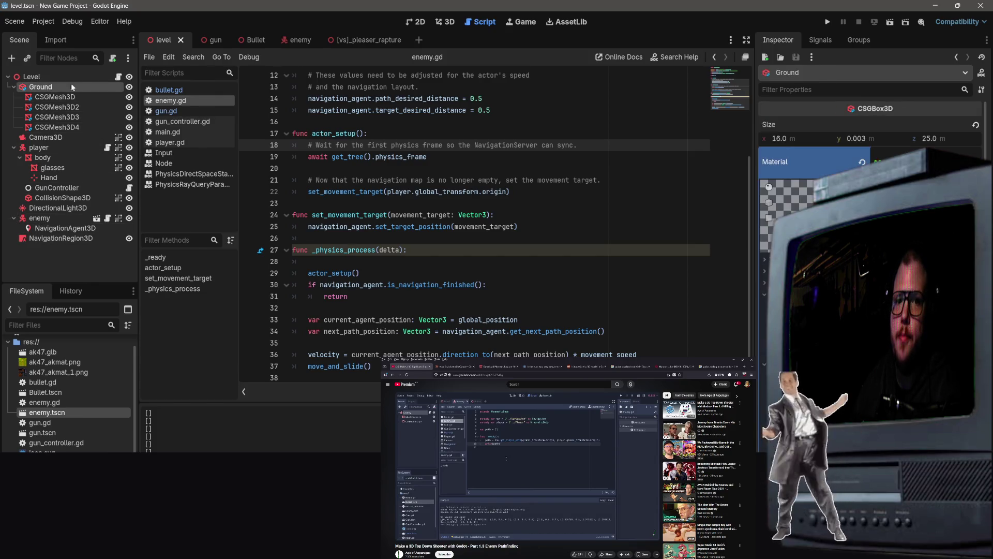
click(213, 40)
click(163, 40)
click(382, 39)
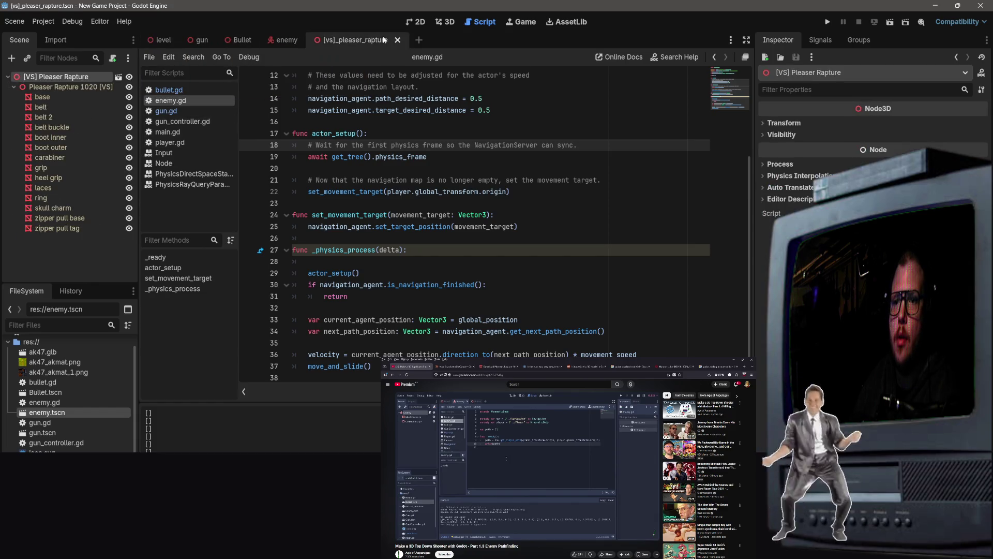
click(163, 40)
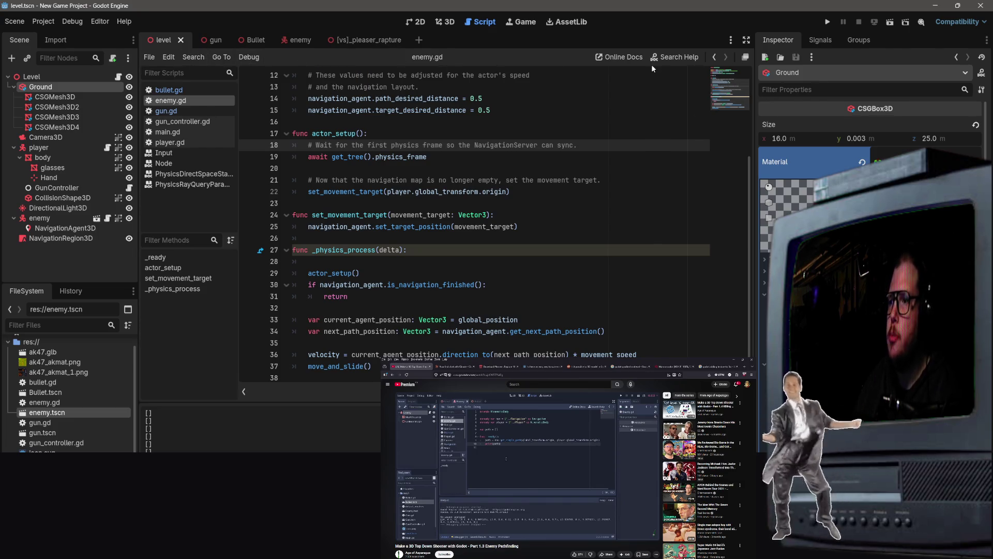
click(444, 22)
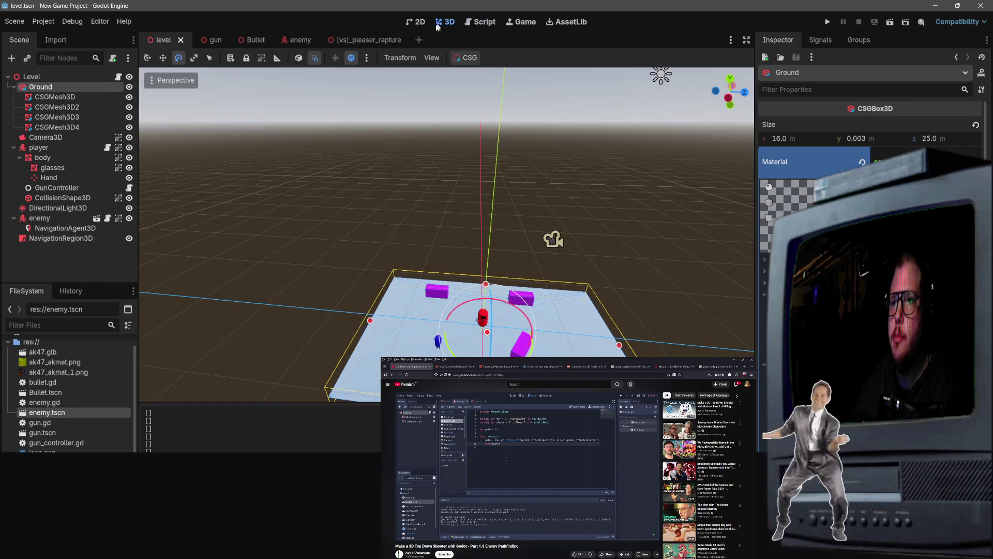
Inspect the NavigationRegion3D's NavigationMesh settings and the enemy's NavigationAgent3D against the tutorial.
click(55, 228)
click(58, 238)
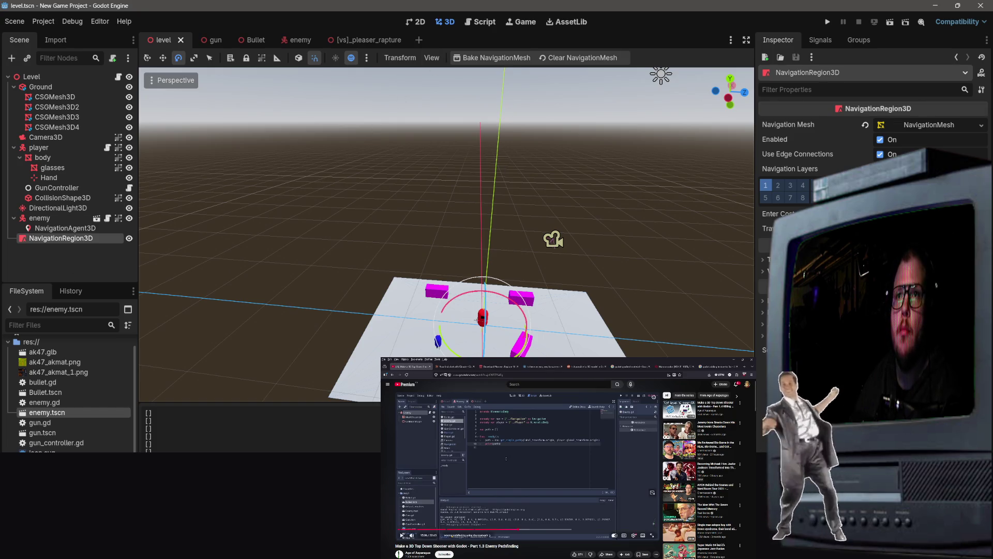
click(475, 529)
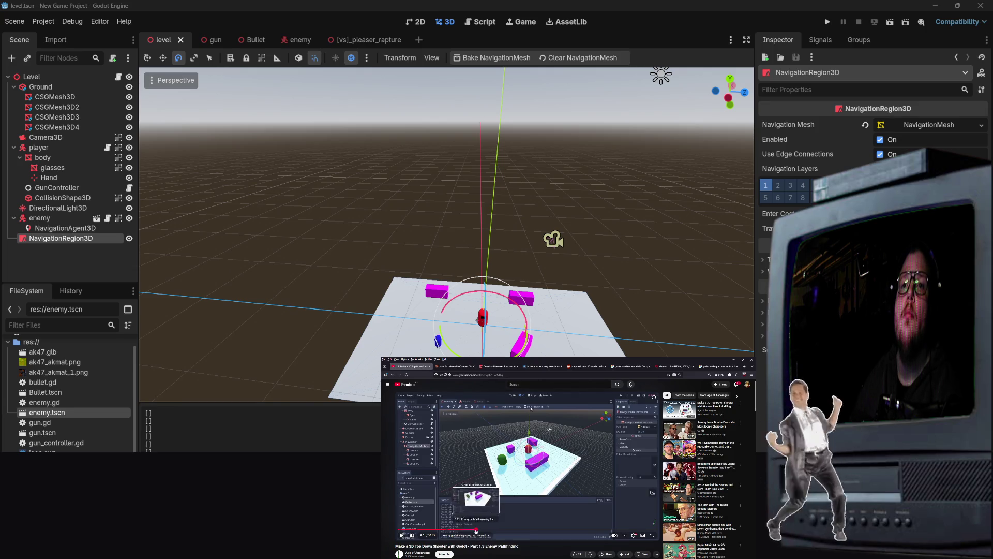
click(482, 529)
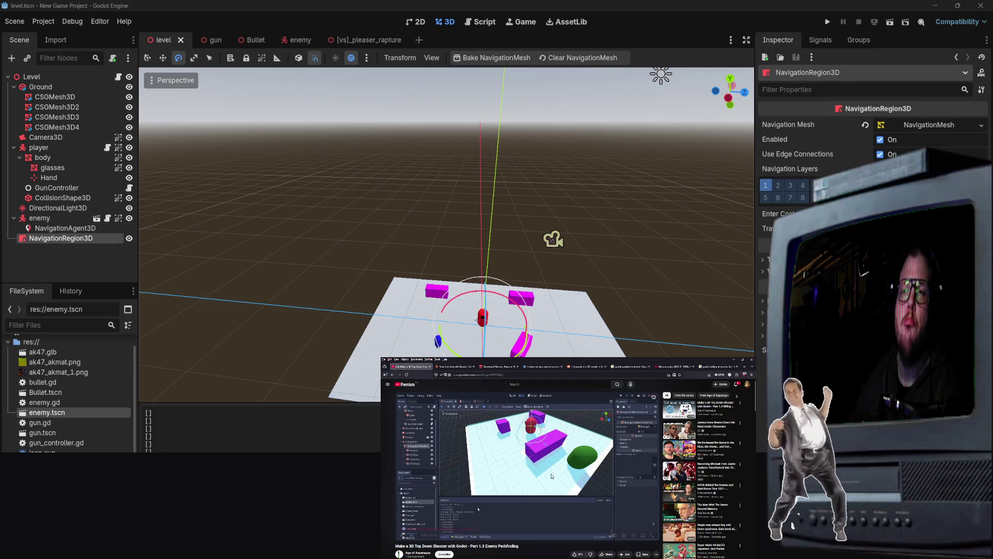
scroll(543, 485, down, 10)
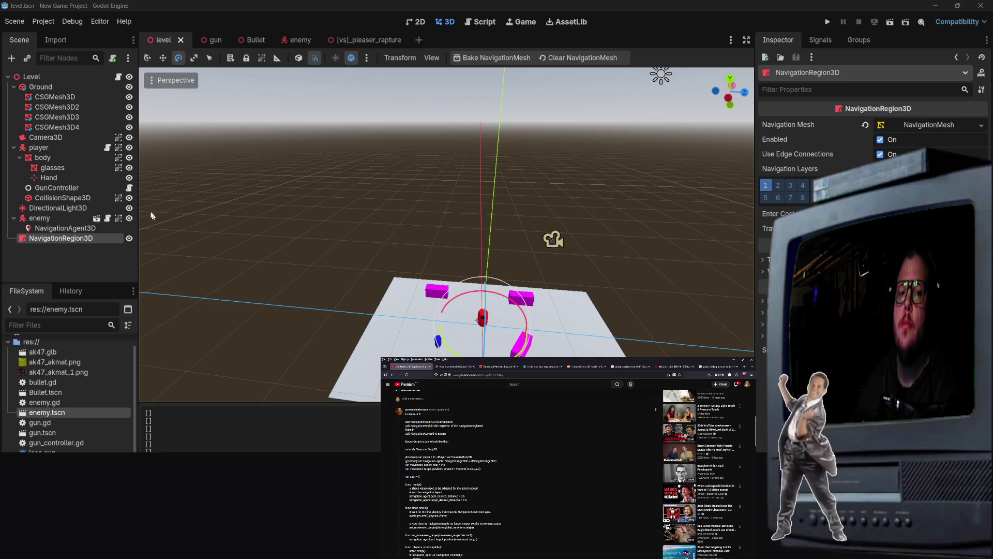
click(52, 228)
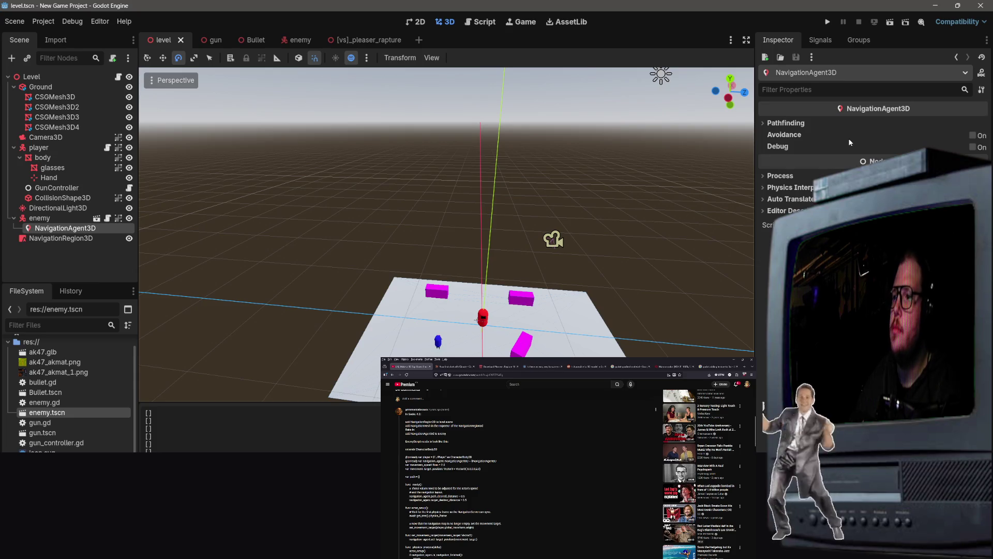
click(792, 124)
click(796, 124)
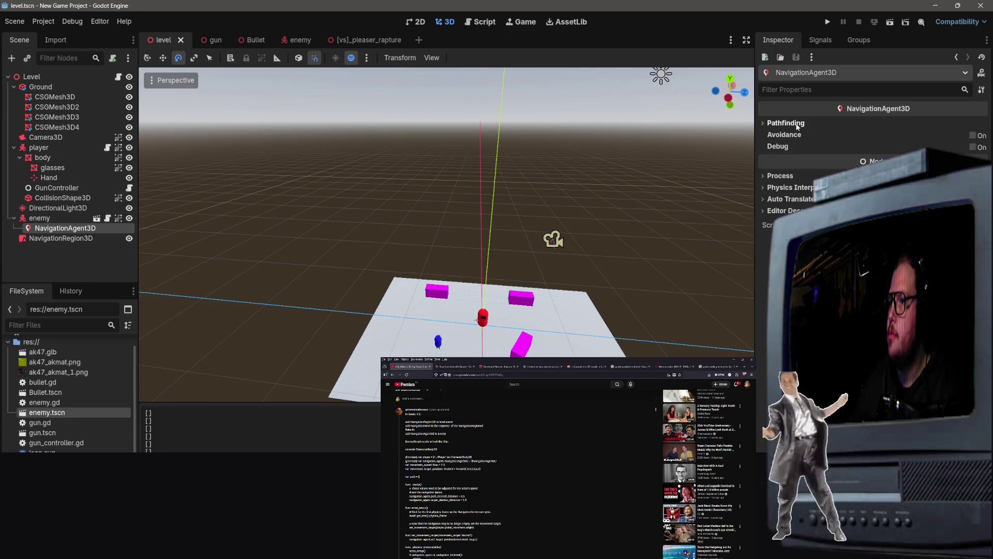
click(785, 177)
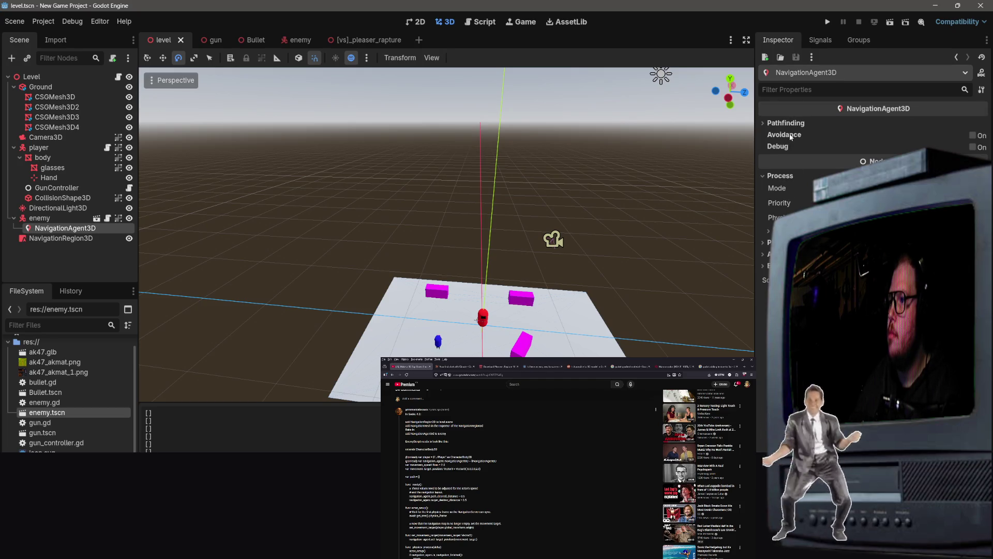
click(812, 123)
click(812, 123)
scroll(551, 407, up, 5)
scroll(552, 407, up, 3)
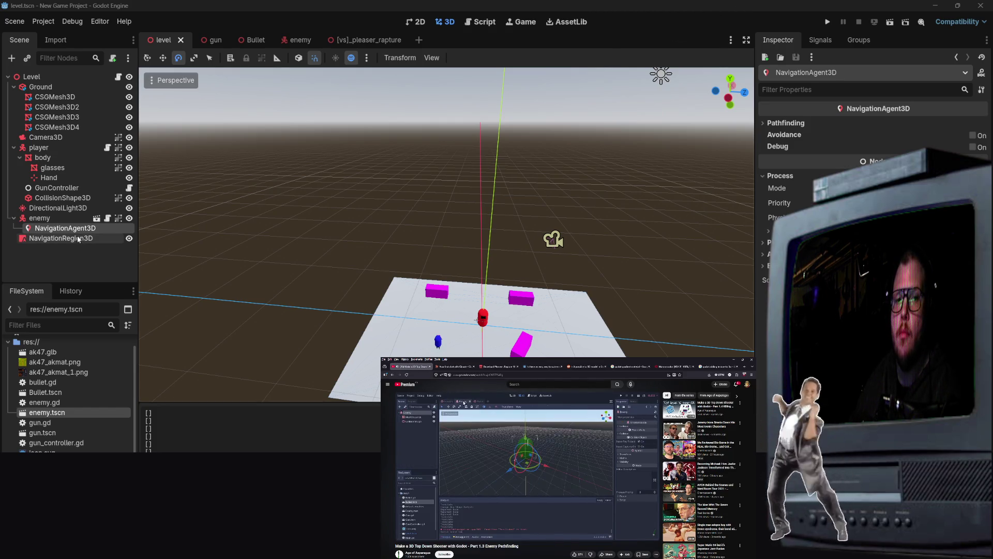
click(78, 238)
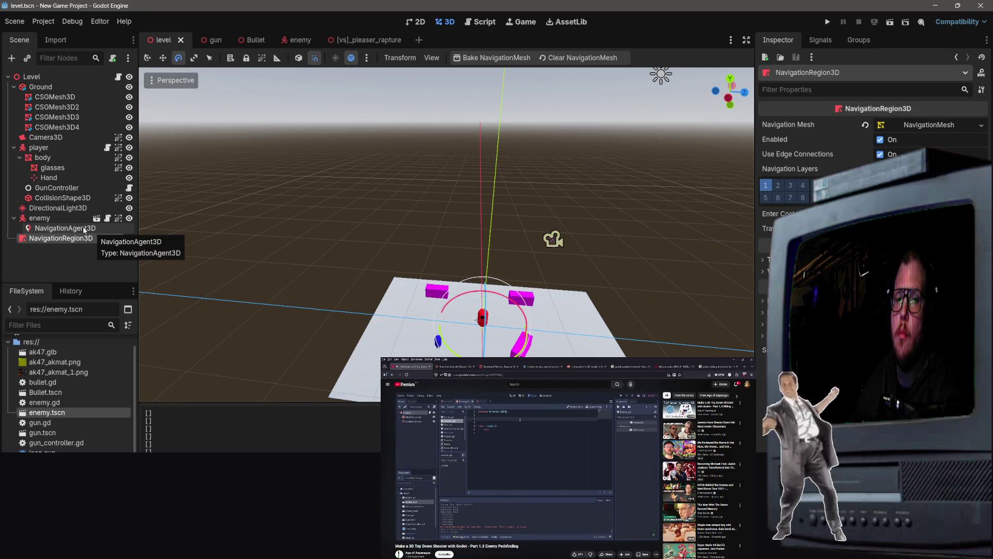
Inspect the enemy body and NavigationRegion3D nodes, then open enemy.gd in the script editor.
click(83, 229)
click(73, 217)
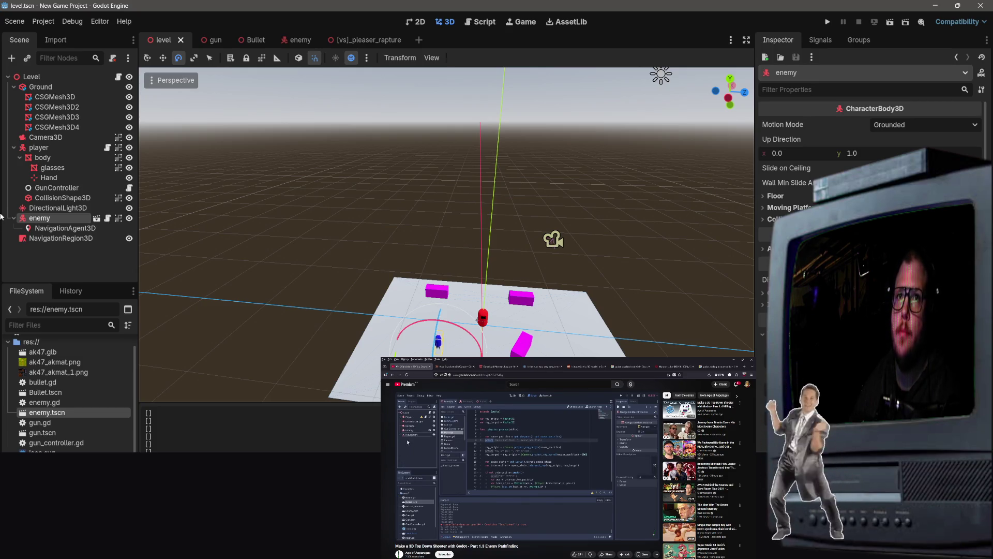
click(34, 240)
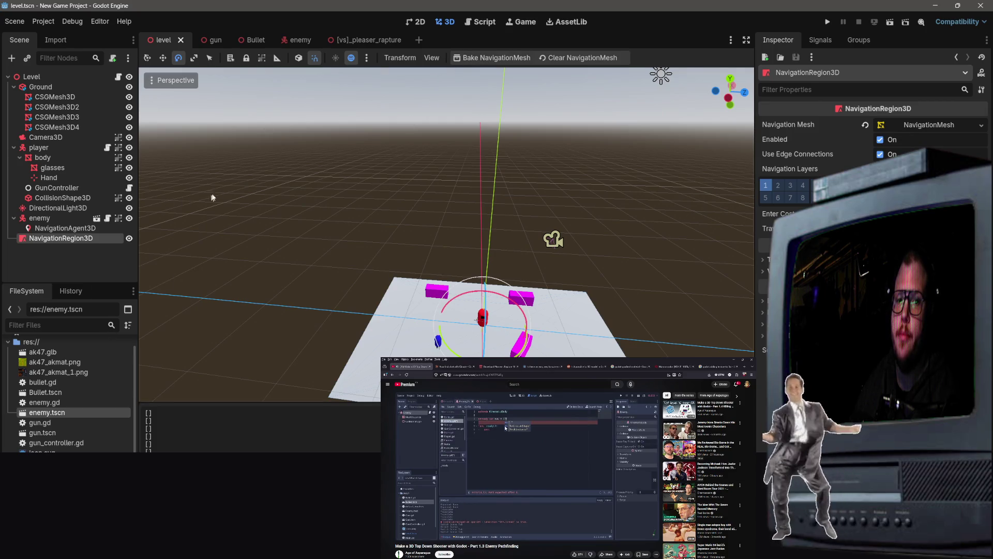
click(197, 176)
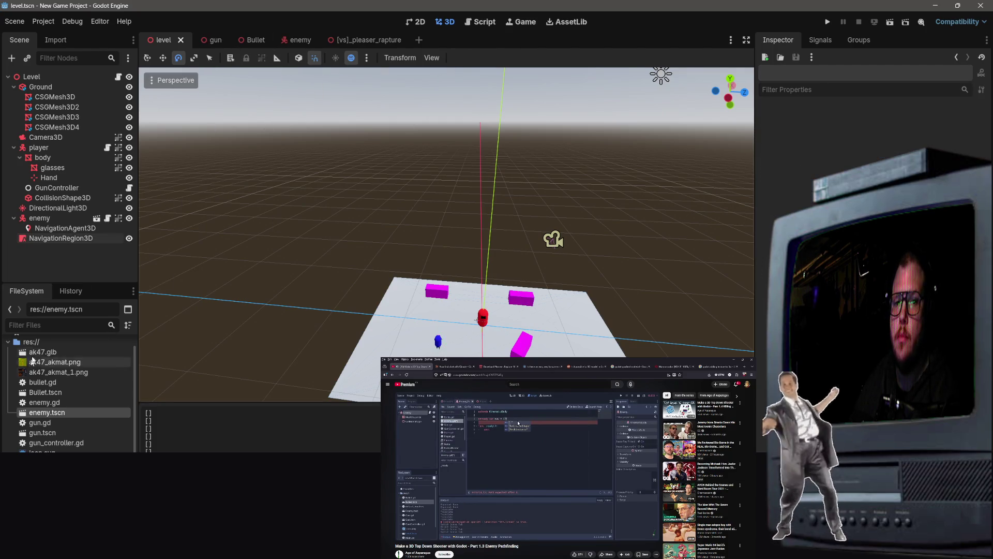
click(297, 39)
click(147, 36)
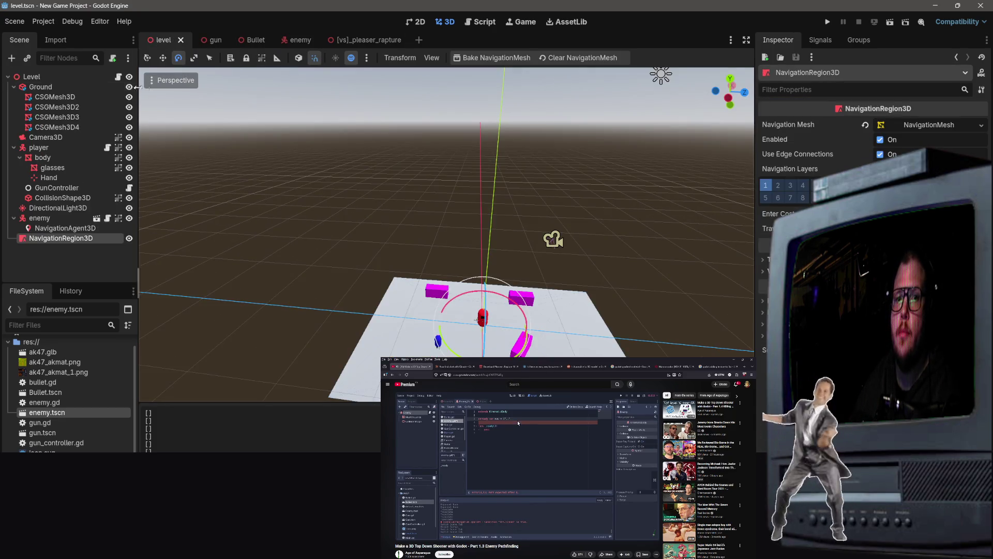
click(481, 22)
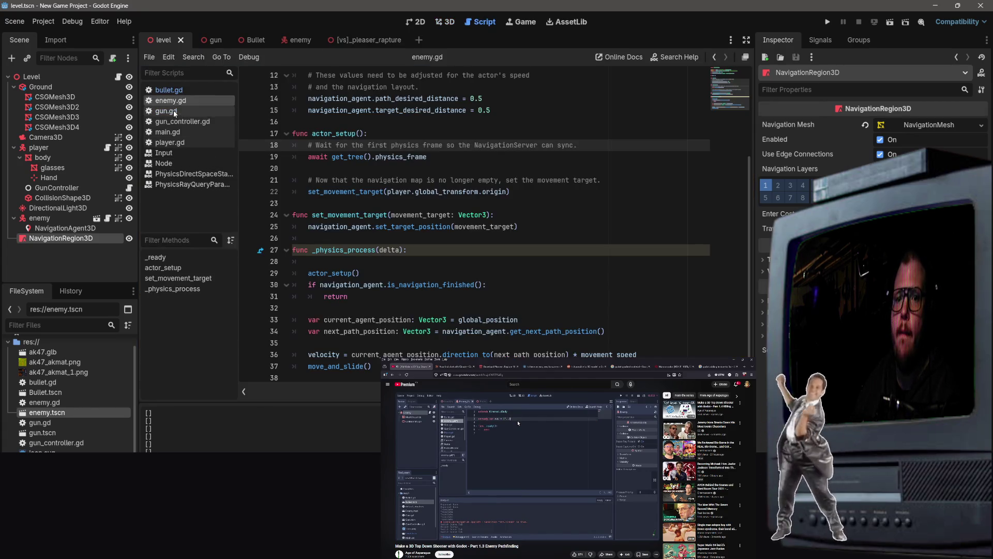
scroll(446, 186, up, 4)
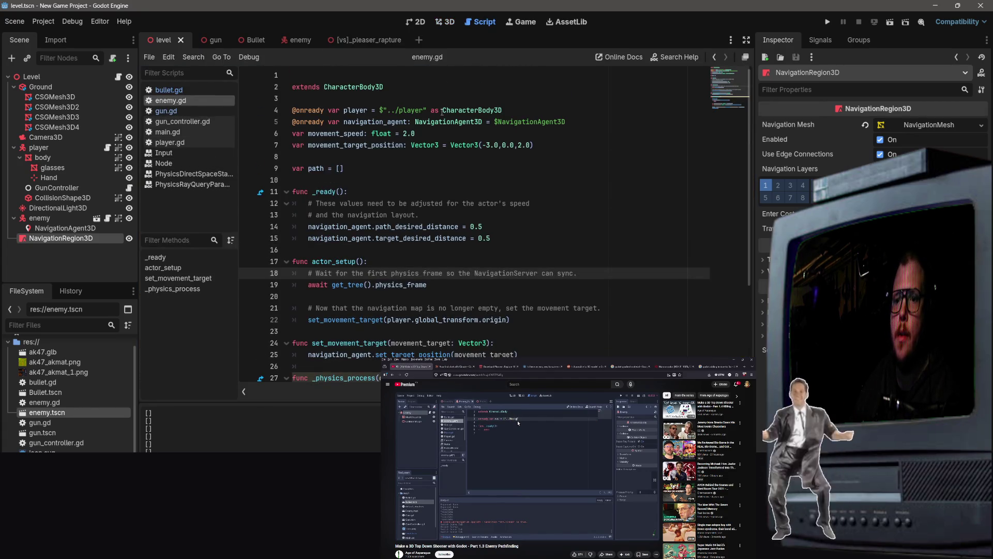
click(415, 123)
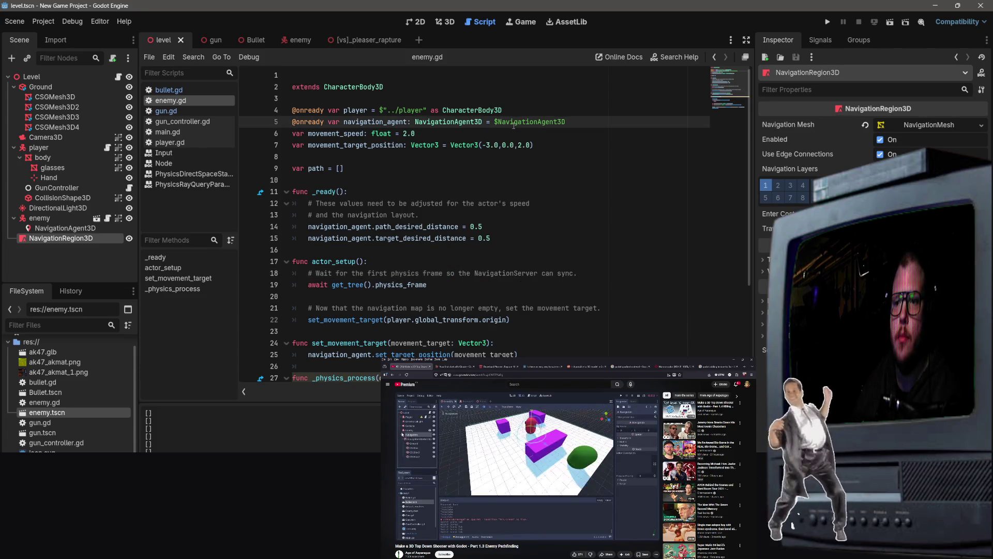
click(491, 111)
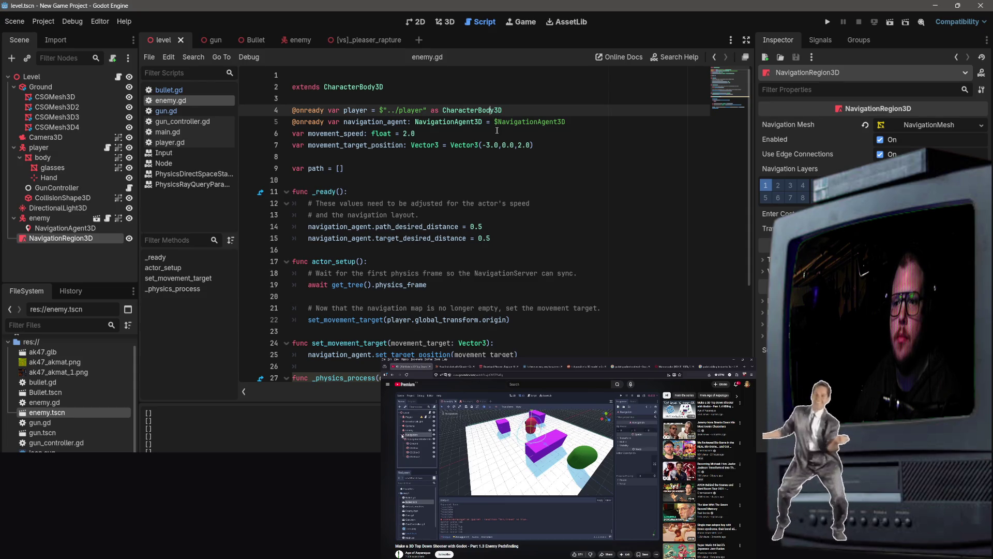
click(494, 122)
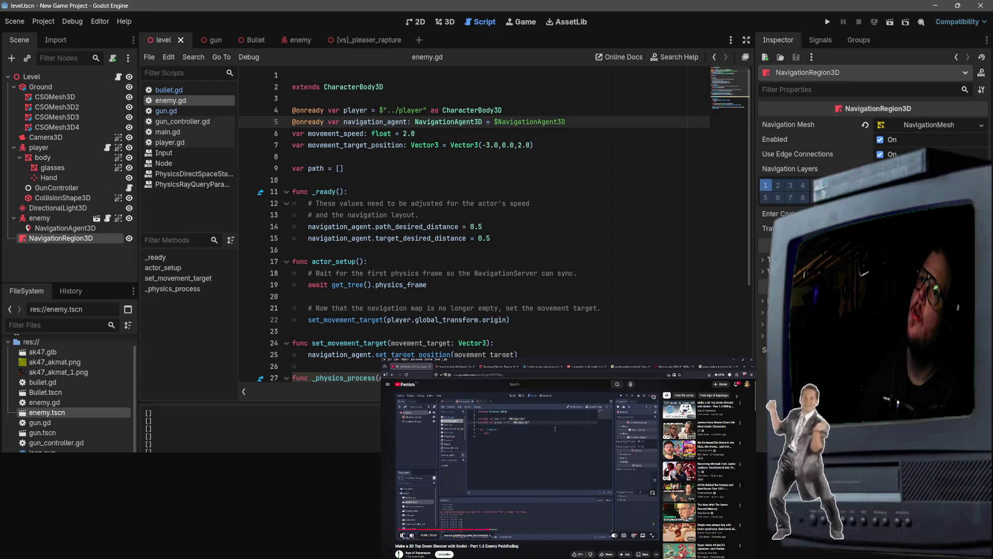
right_click(452, 482)
key(Escape)
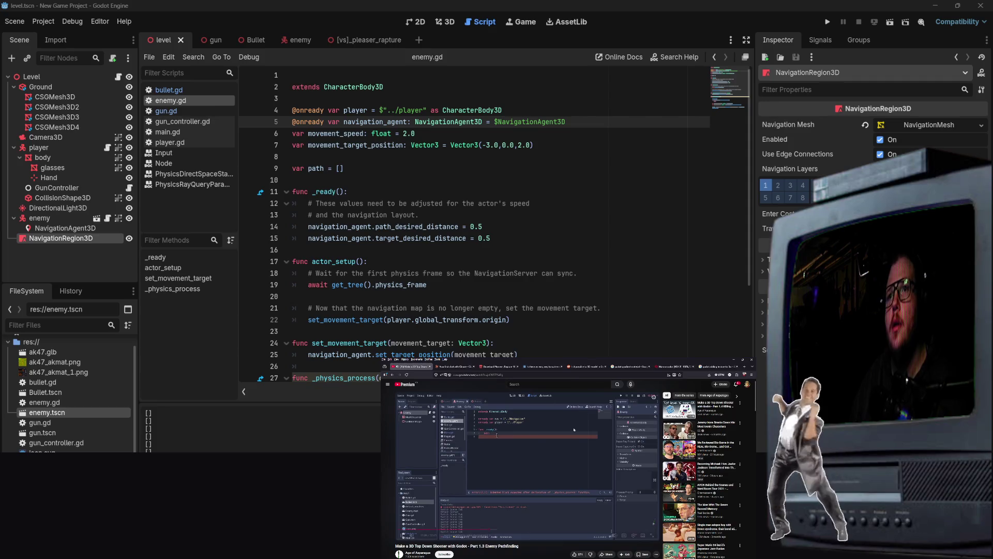
click(665, 207)
click(539, 485)
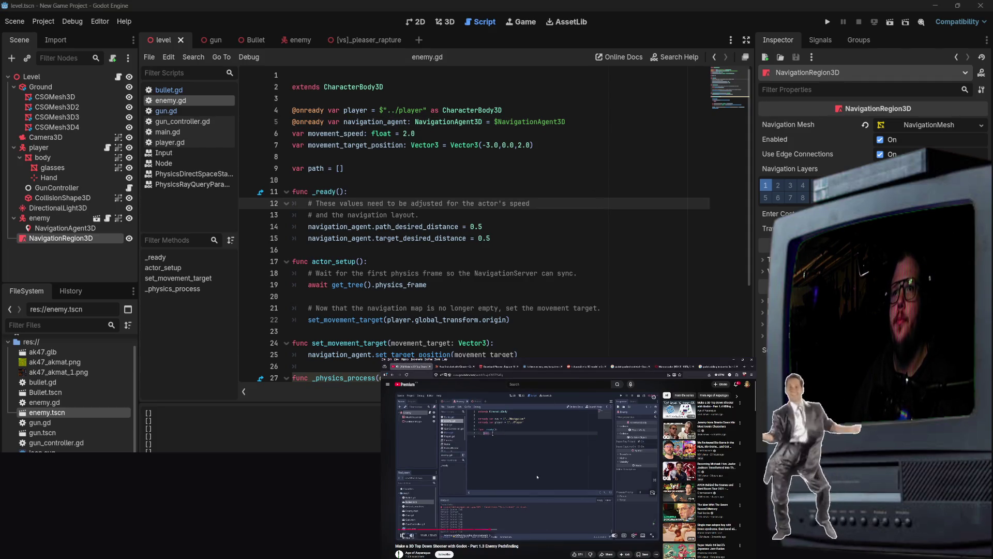
click(455, 99)
click(460, 133)
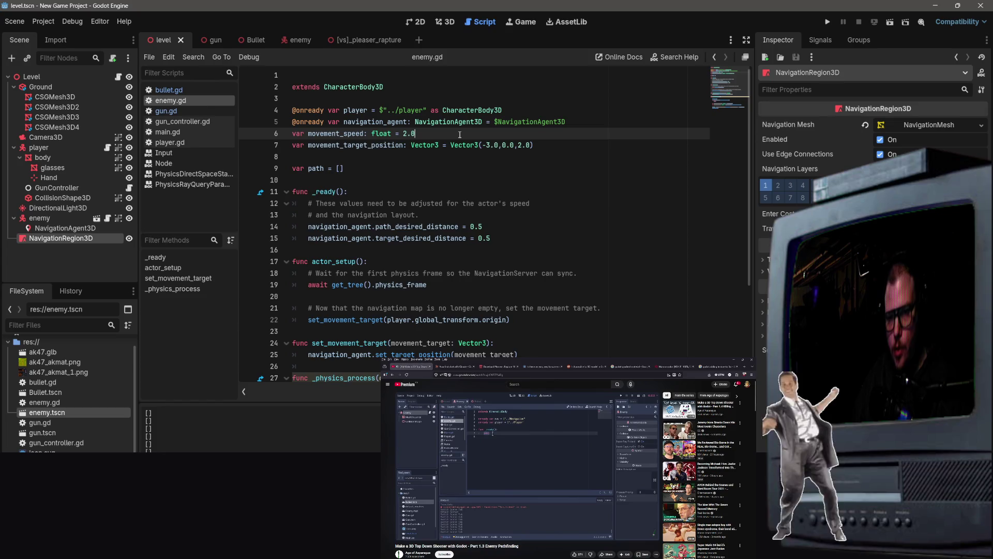
click(460, 203)
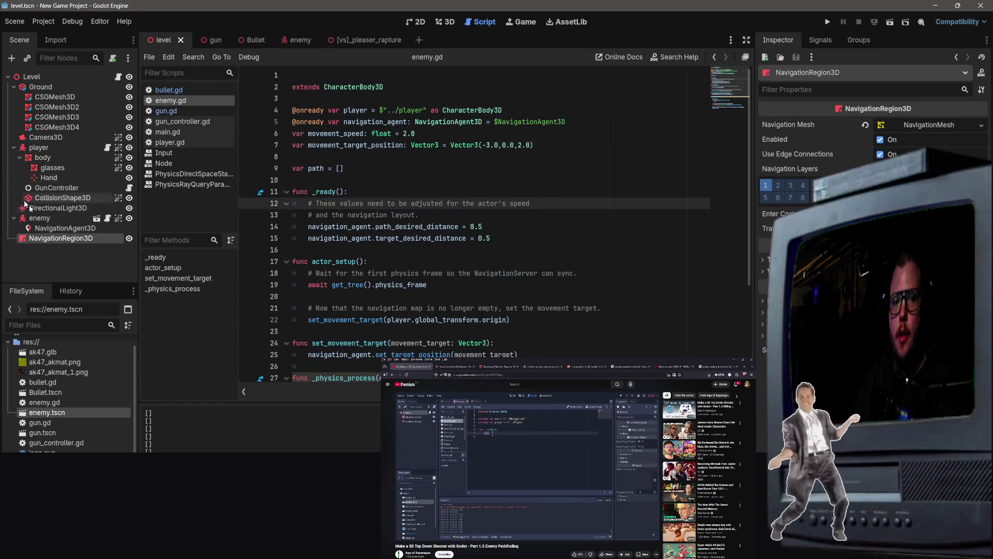
click(48, 265)
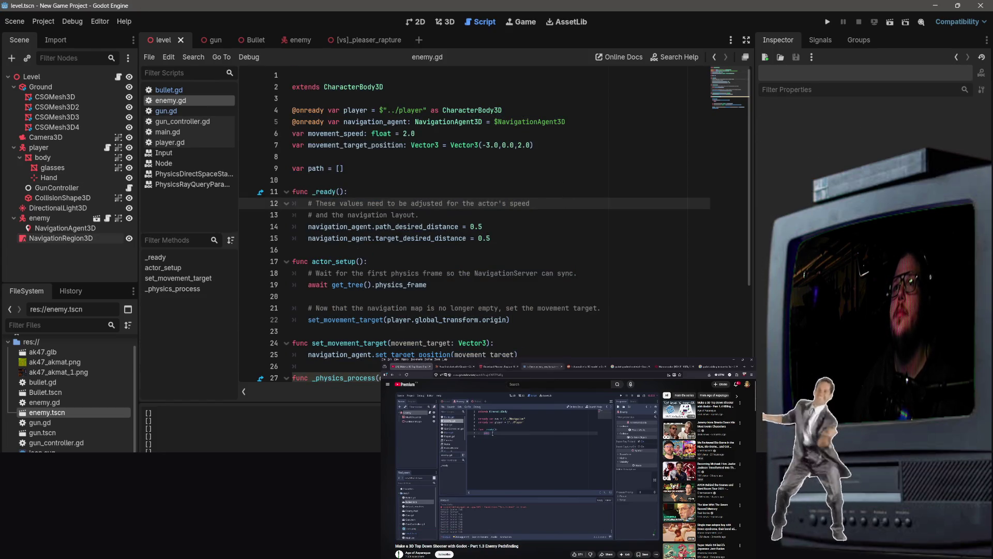
click(455, 366)
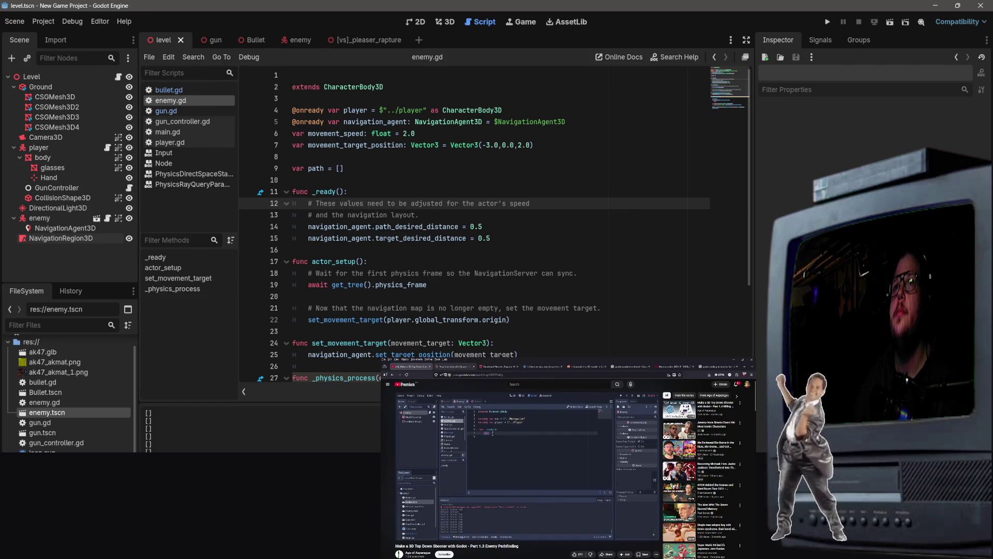
key(ctrl+v)
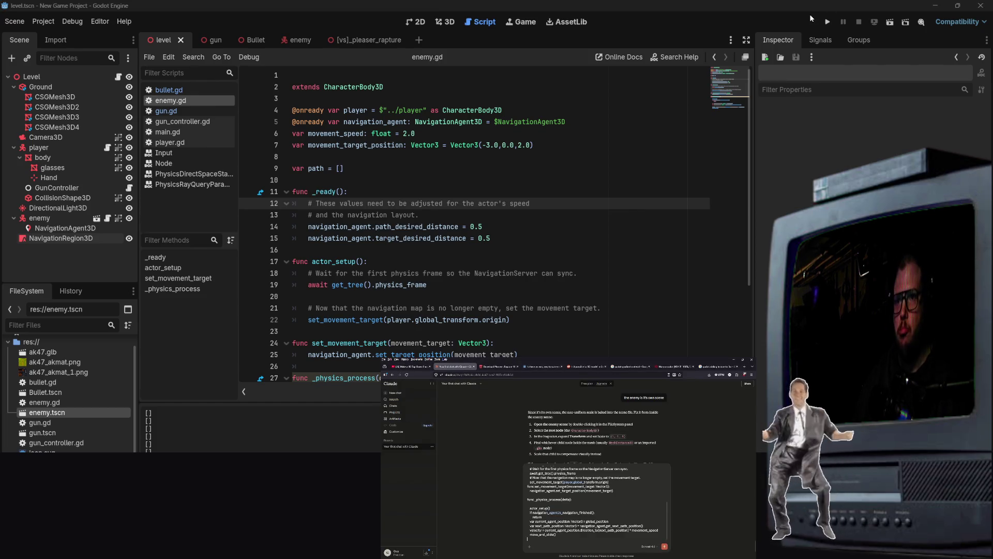
Start the question below the pasted enemy.gd code and snip a screenshot of the Godot editor.
key(shift+Return)
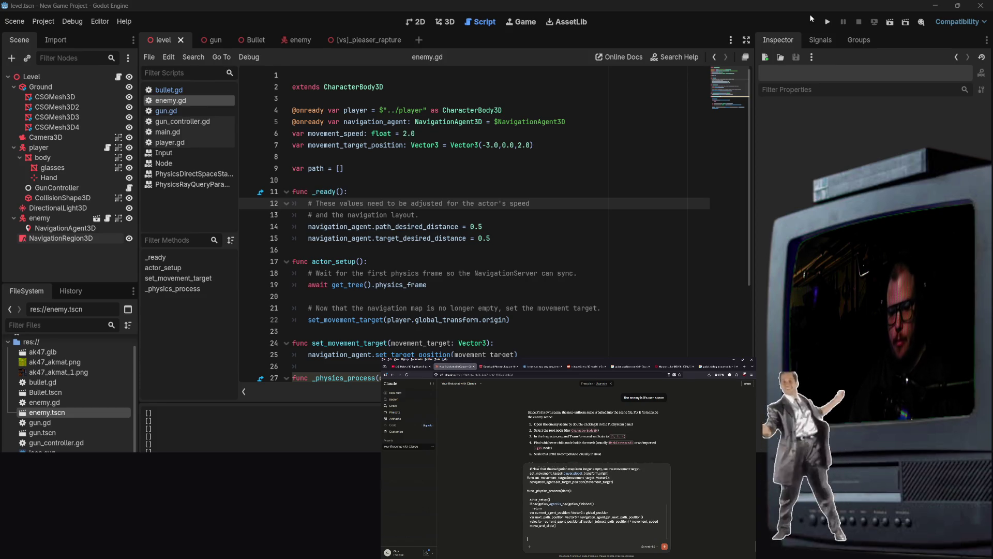
text(My en)
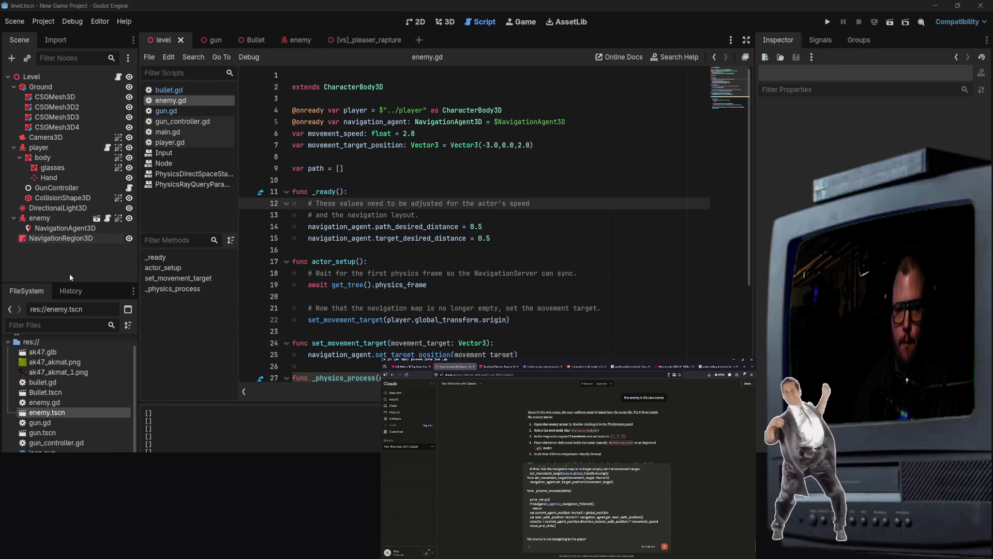
key(super+shift+s)
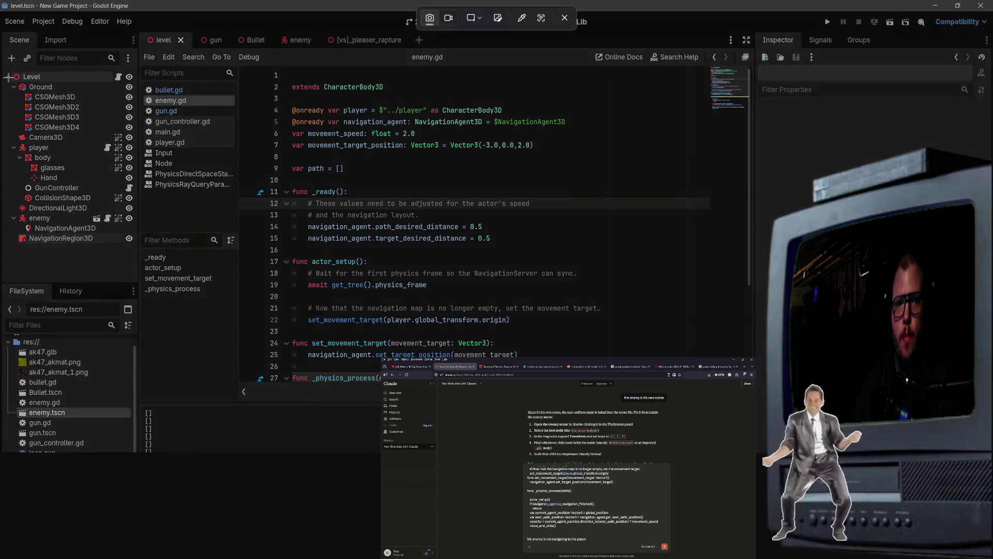
mouse_move(2, 2)
mouse_down()
mouse_move(578, 454)
mouse_move(992, 453)
mouse_move(786, 453)
mouse_up()
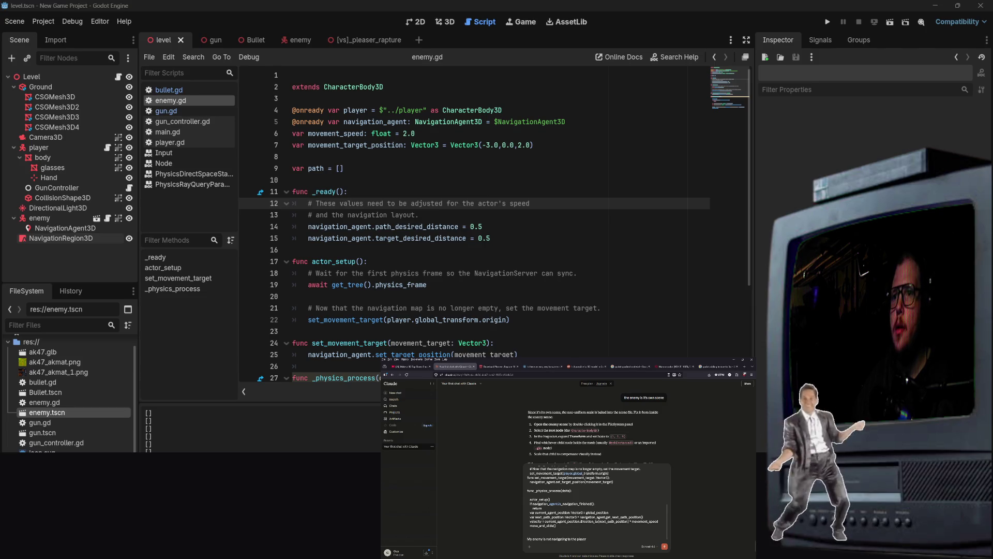
Finish the question, attach the Godot screenshot, and send the message to Claude.
click(582, 550)
text(attac)
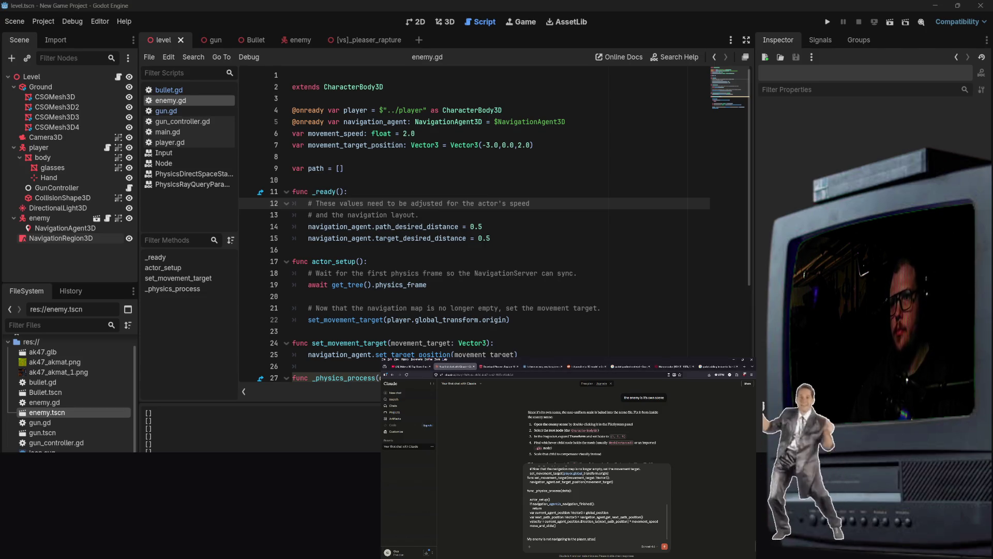
text(hed)
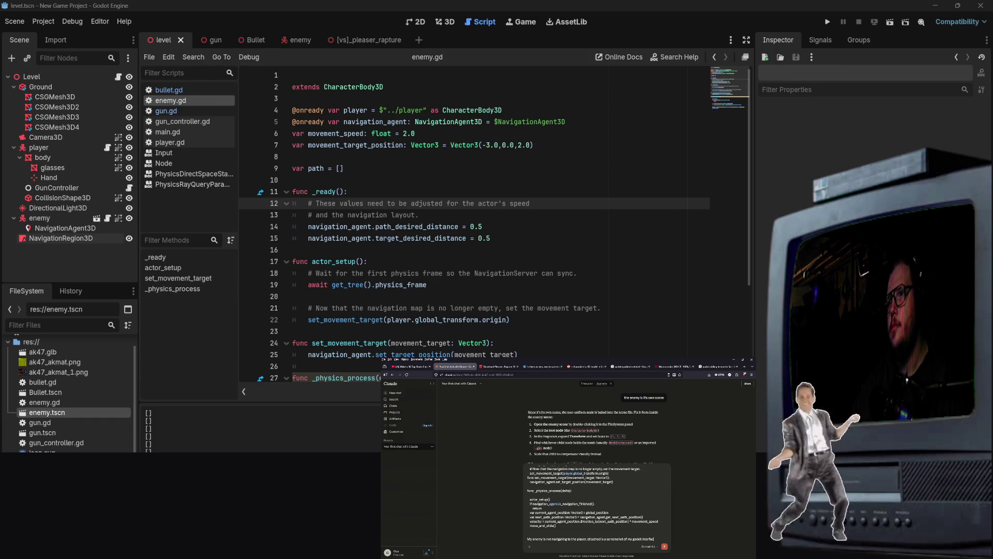
key(shift+Return)
key(ctrl+v)
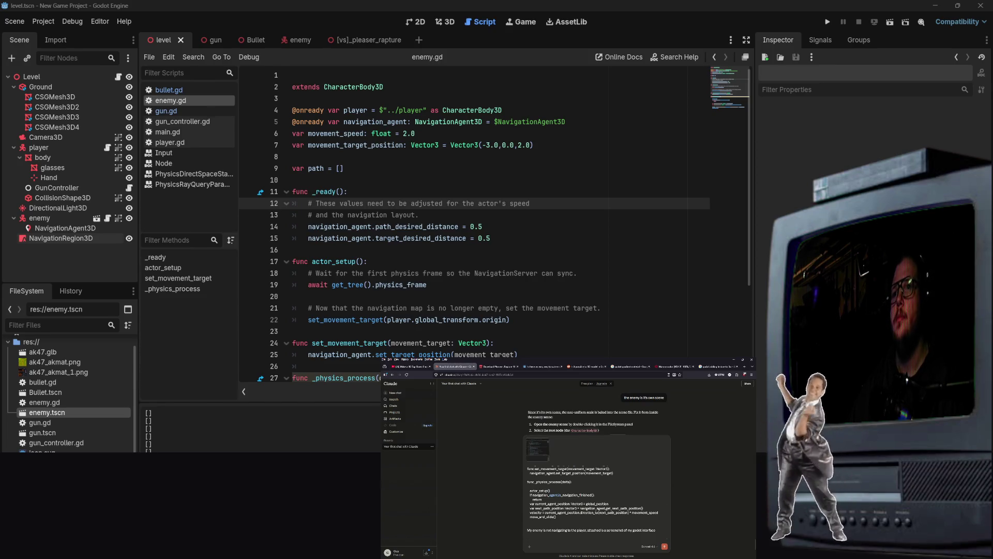
key(Return)
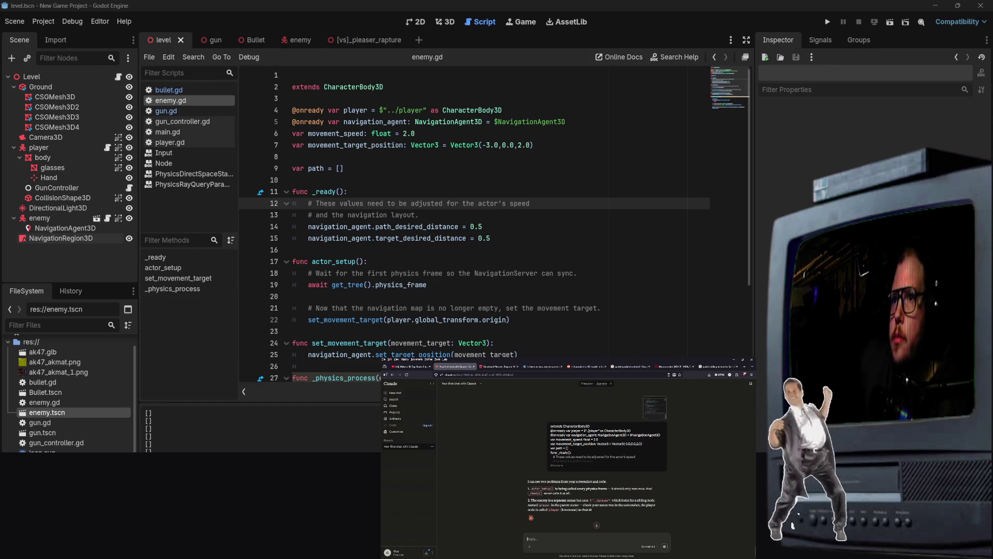
click(504, 238)
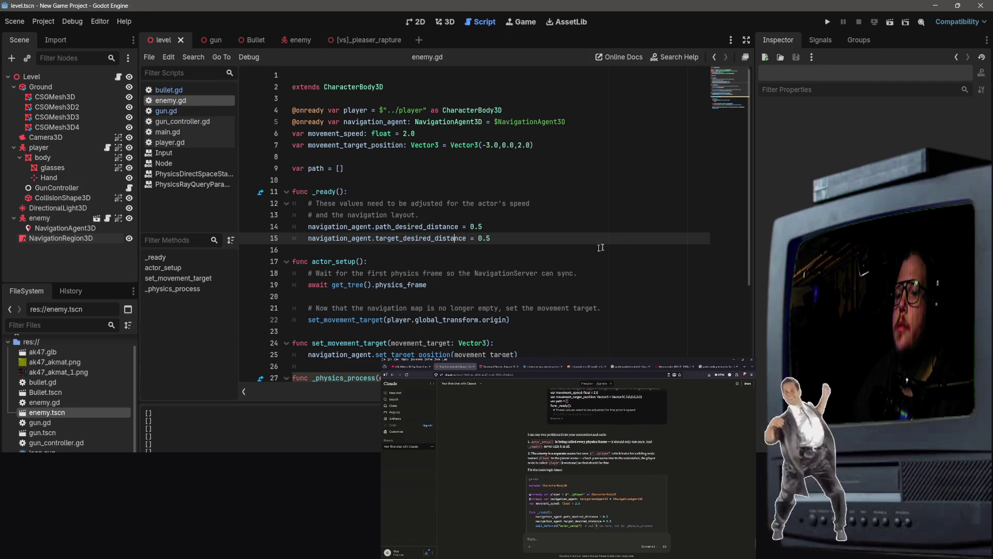
scroll(596, 460, up, 5)
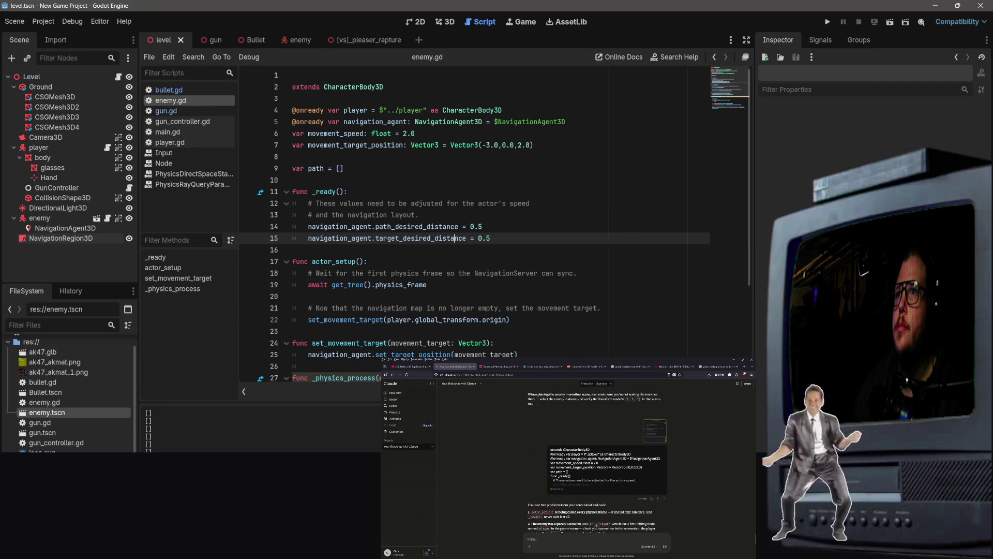
scroll(596, 466, down, 3)
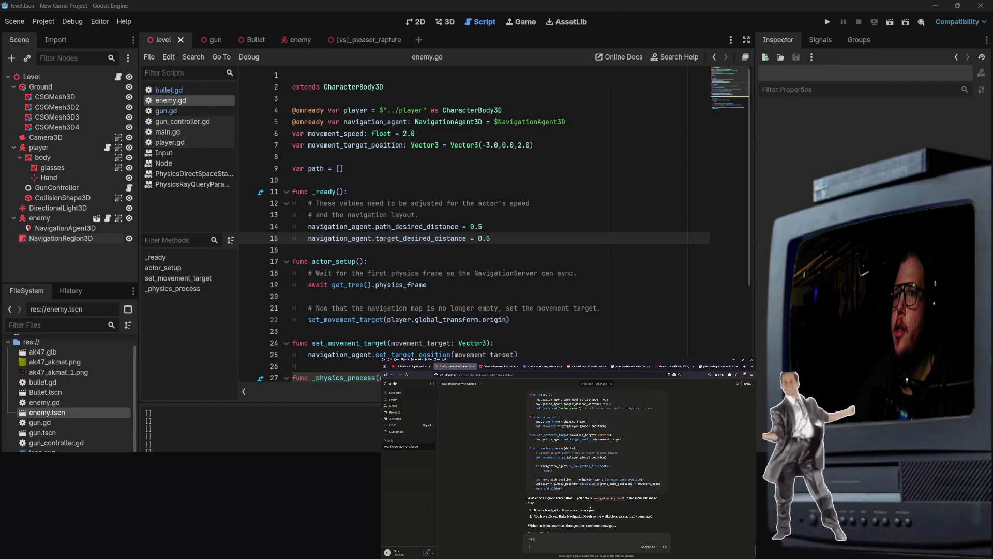
Review the NavigationRegion3D's Navigation Mesh settings in the Inspector, then return to the level's 3D view.
click(78, 238)
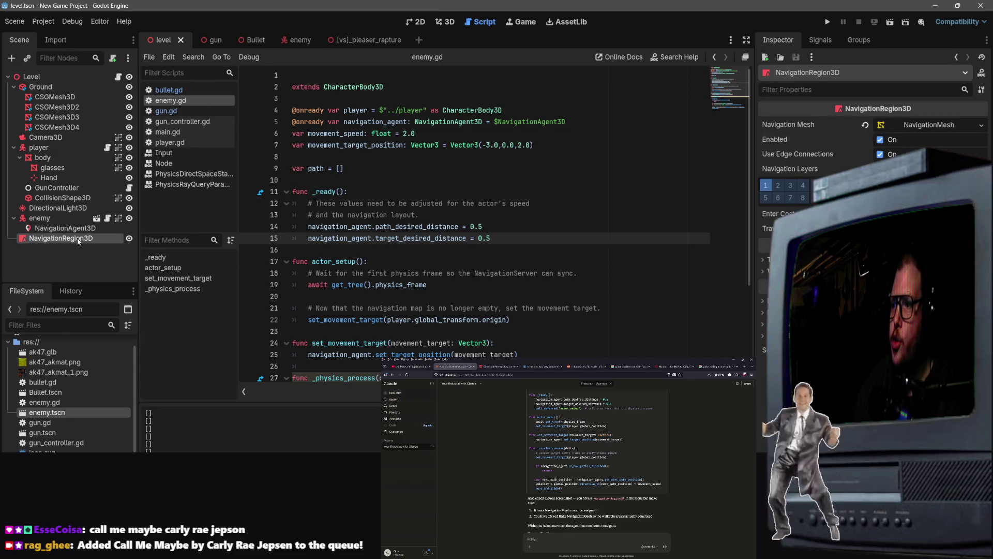
click(912, 128)
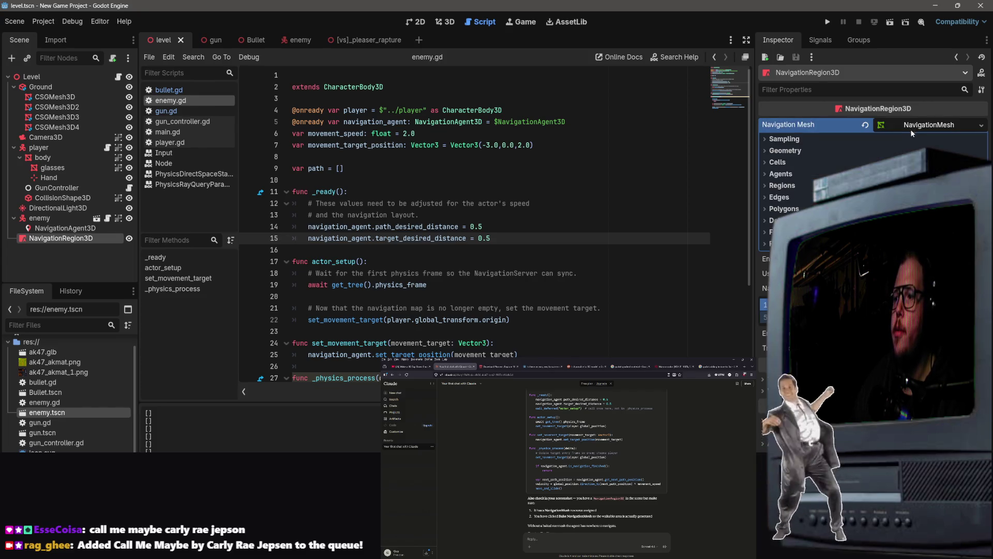
click(908, 127)
click(453, 21)
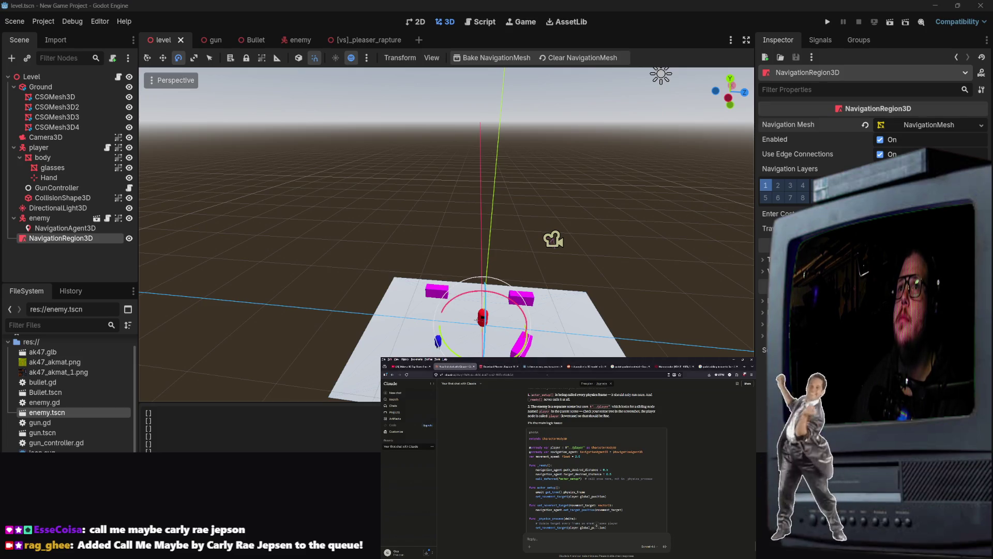
Switch to the YouTube pathfinding tutorial and skip ahead in the video.
click(499, 366)
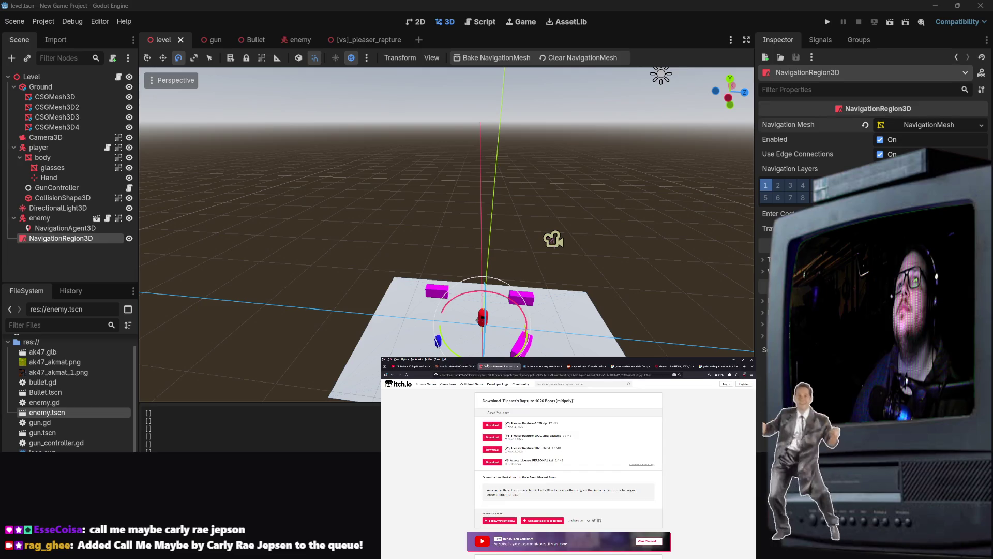
click(444, 366)
click(411, 366)
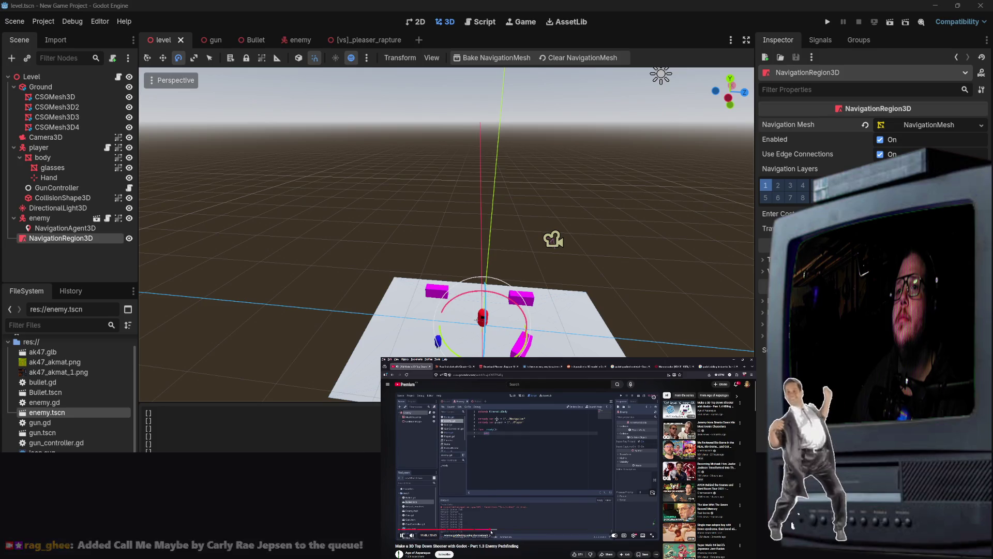
click(498, 530)
click(515, 530)
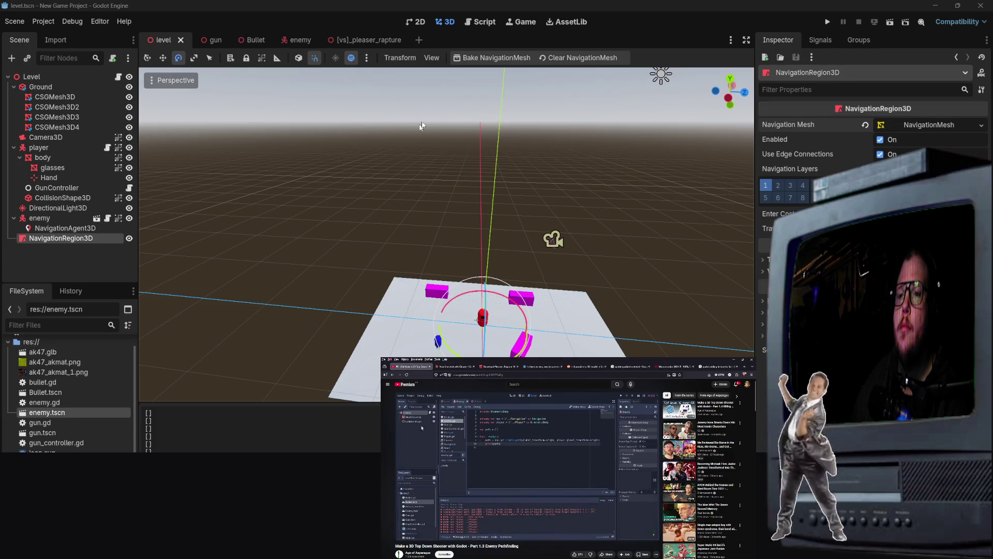
In enemy.gd, work on the actor_setup() call at the start of _physics_process, pausing the tutorial.
click(483, 27)
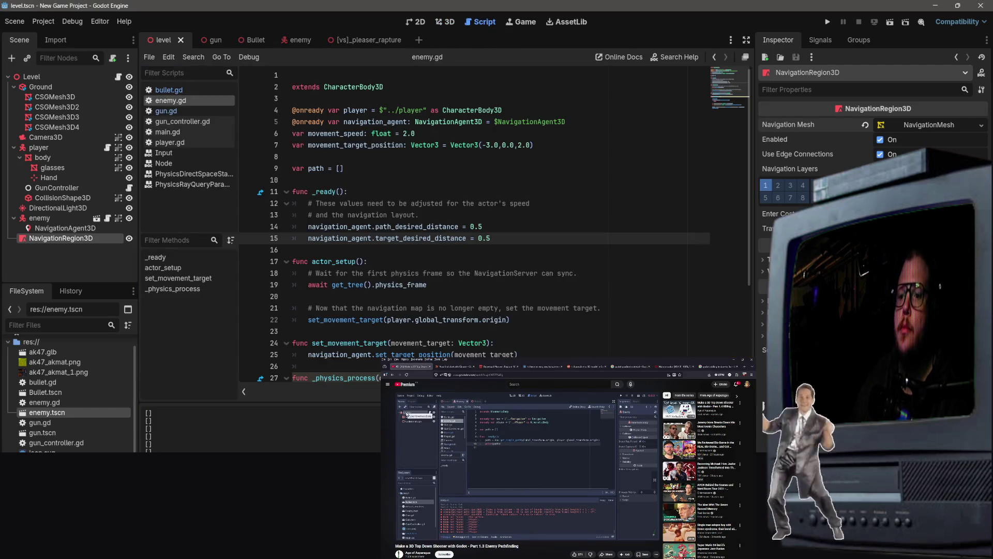
click(491, 284)
click(480, 265)
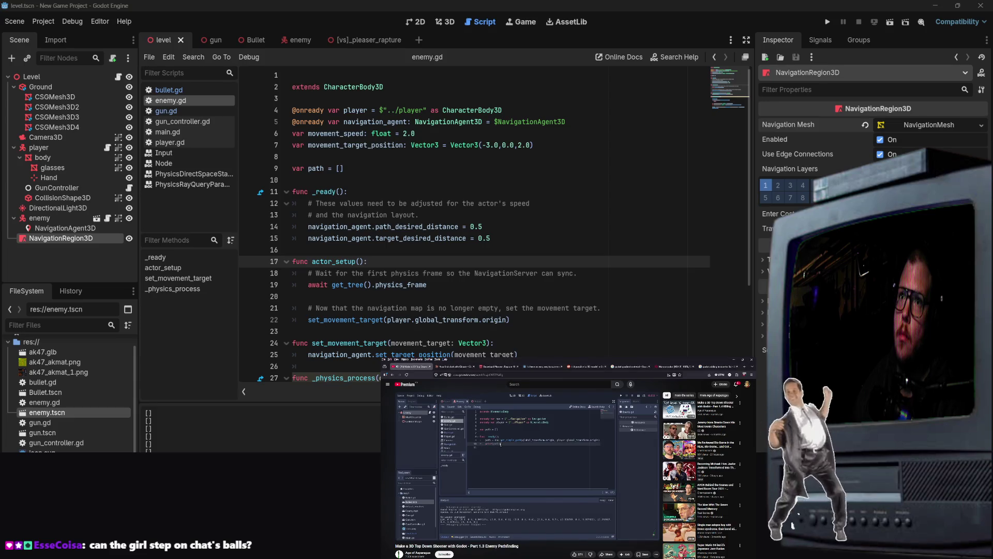
click(504, 460)
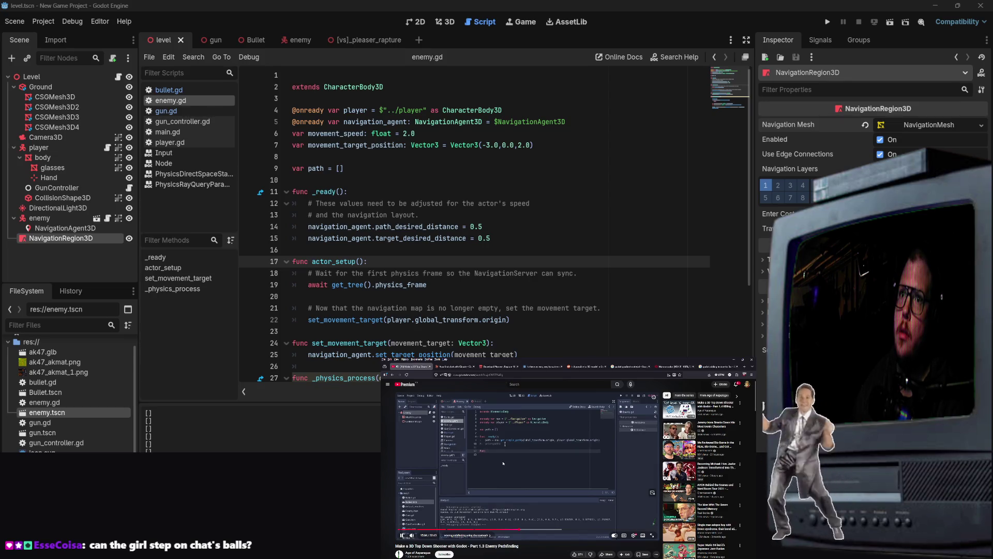
click(448, 295)
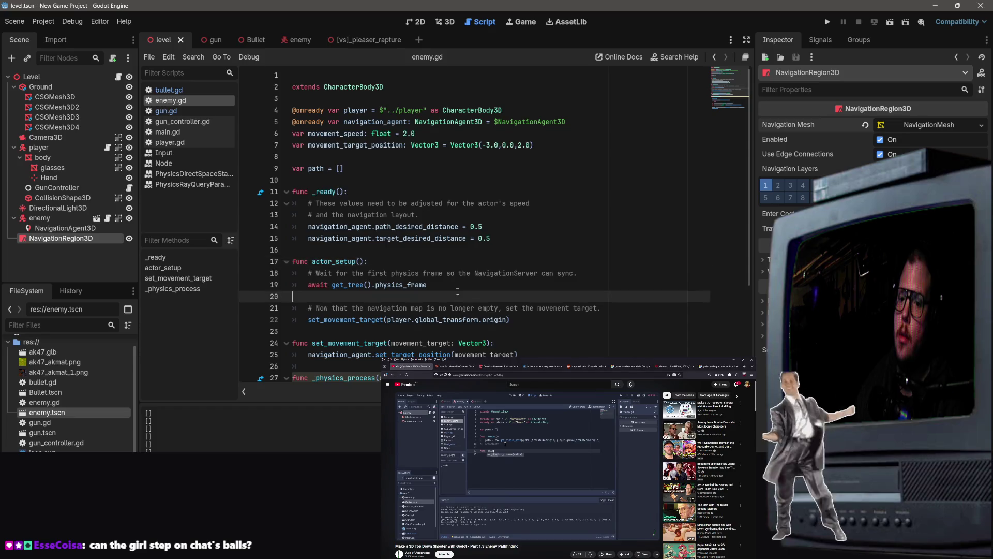
scroll(448, 292, down, 4)
click(445, 274)
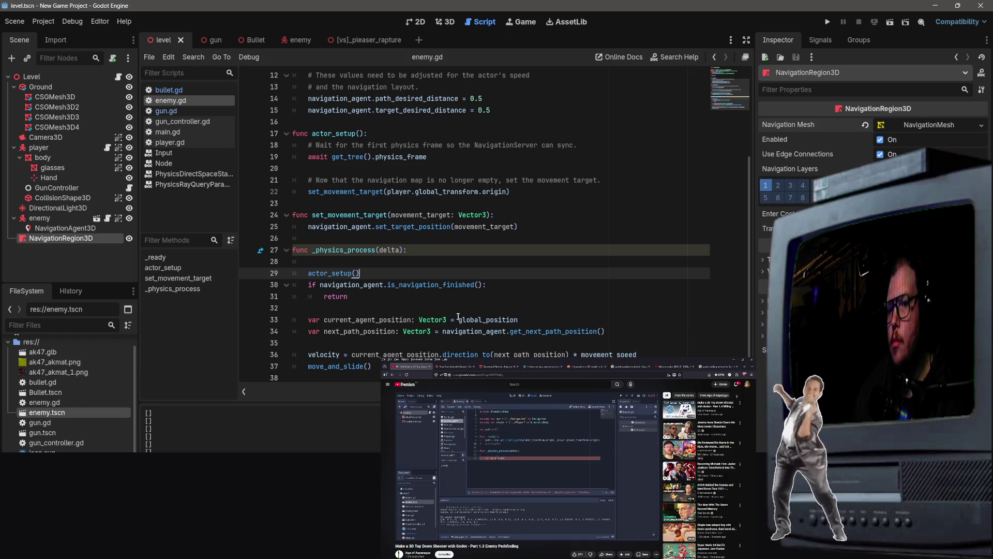
click(450, 295)
scroll(527, 465, down, 5)
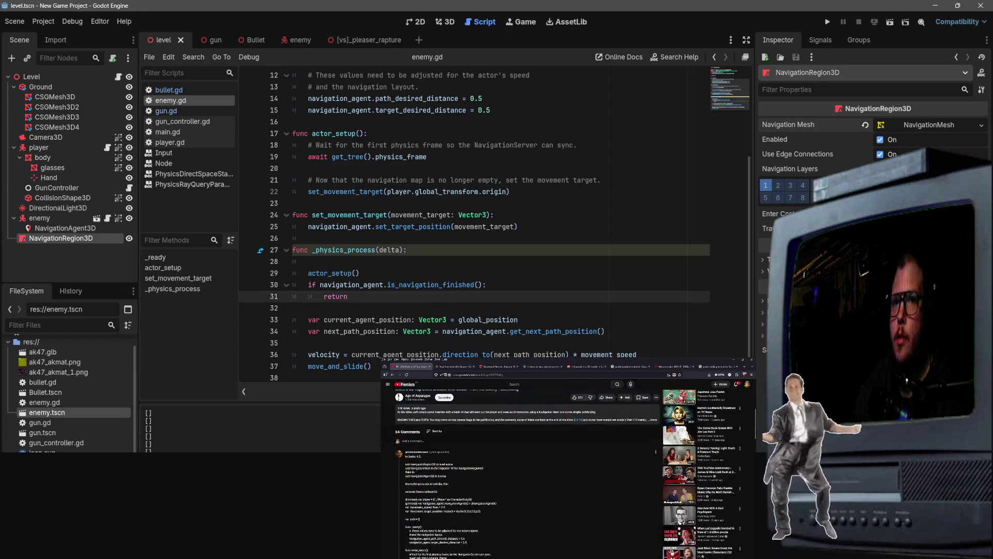
scroll(518, 488, down, 3)
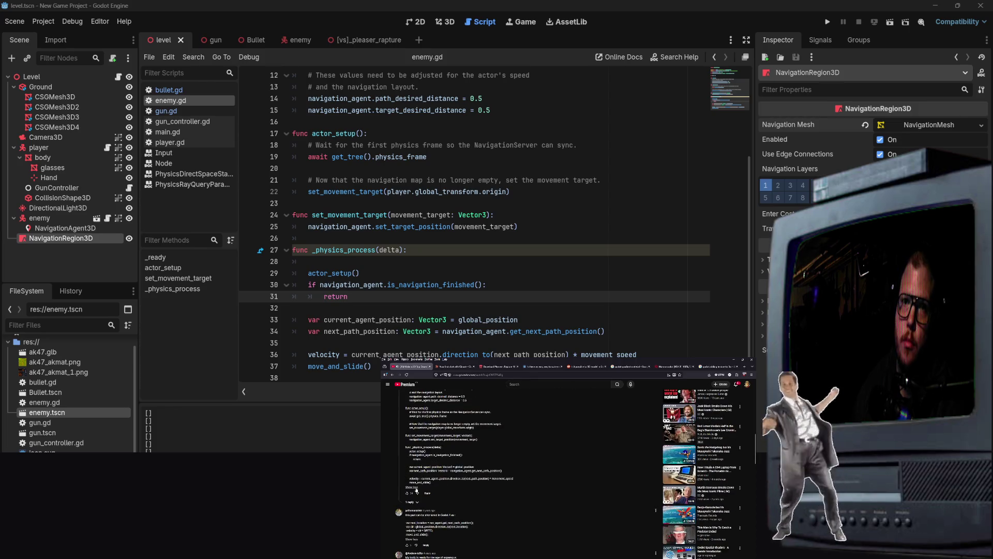
click(411, 501)
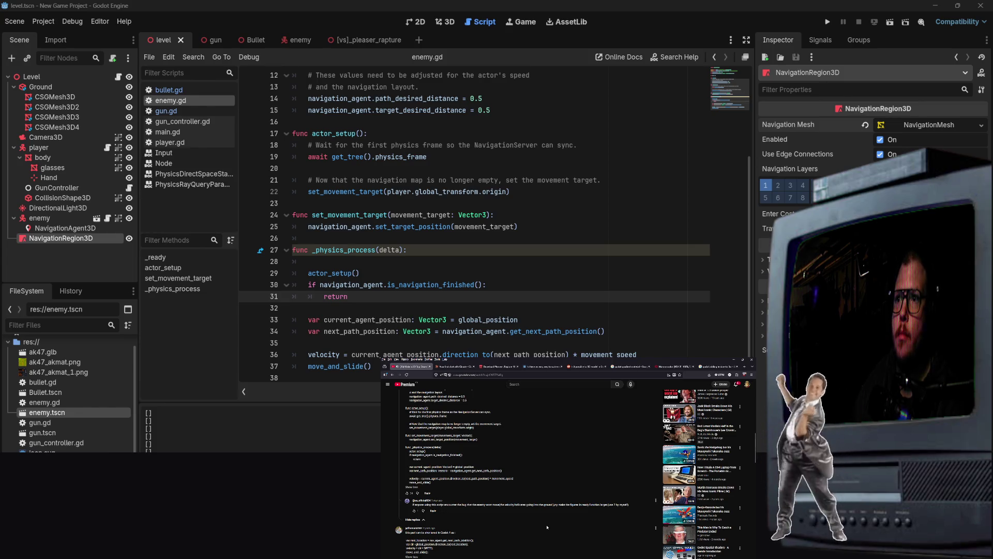
scroll(546, 527, down, 5)
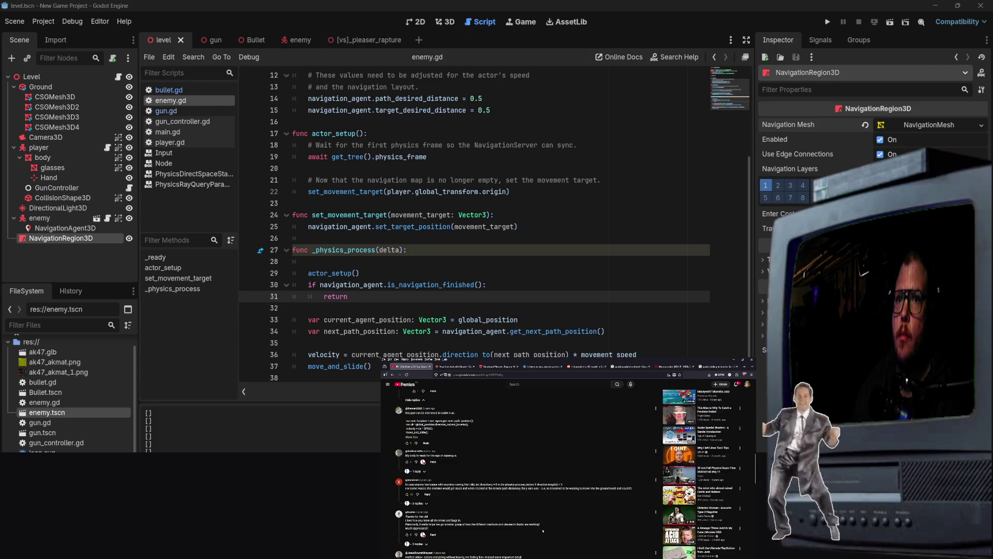
scroll(543, 530, down, 5)
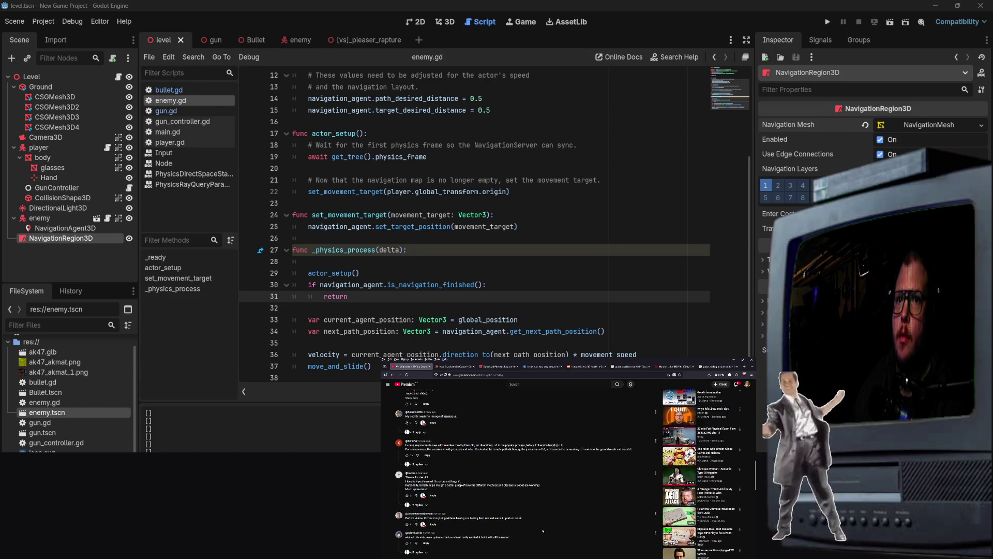
scroll(506, 515, up, 10)
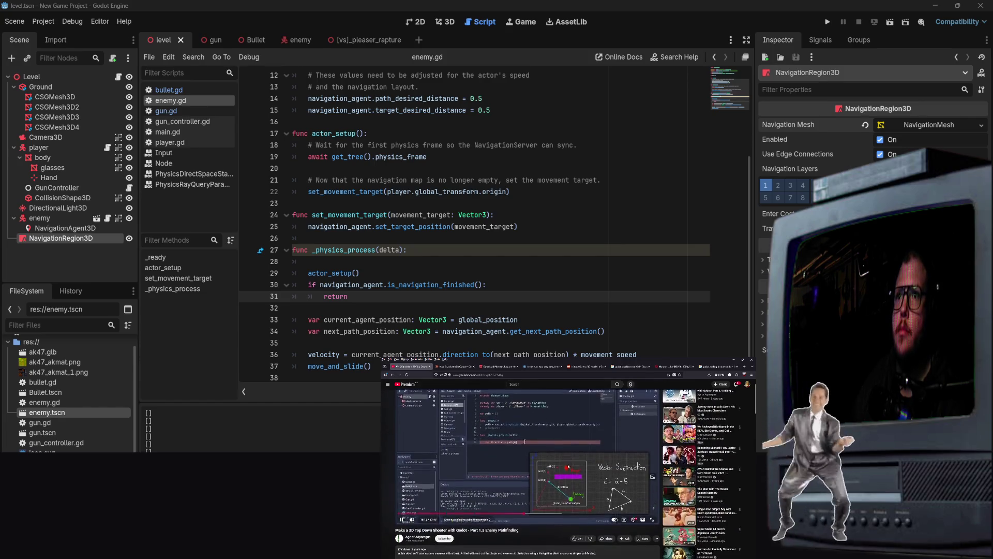
scroll(495, 479, up, 1)
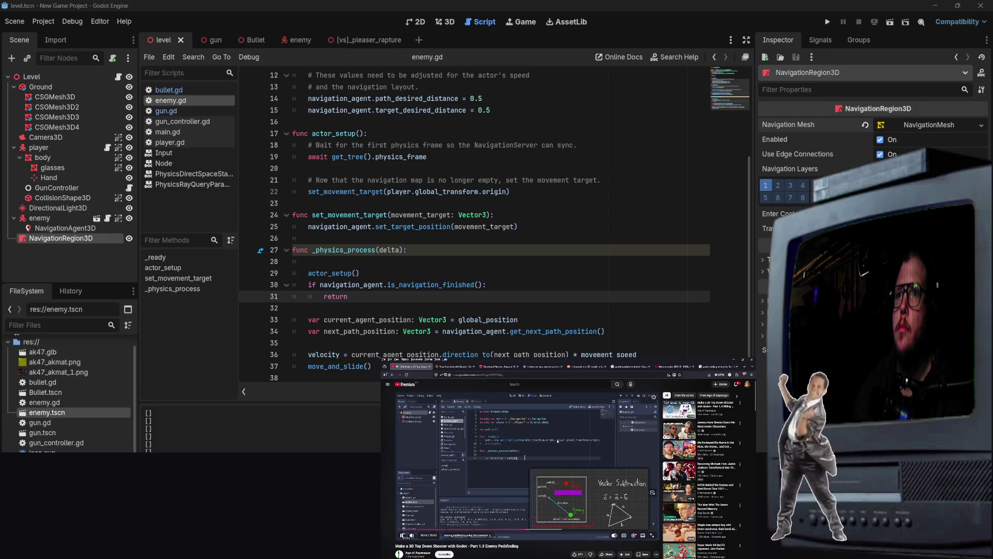
click(454, 366)
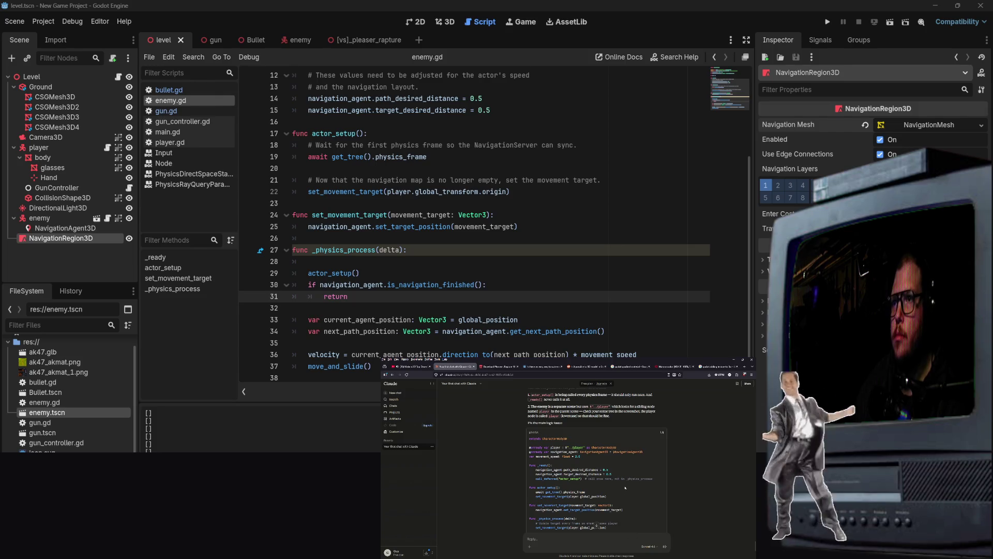
scroll(605, 487, up, 3)
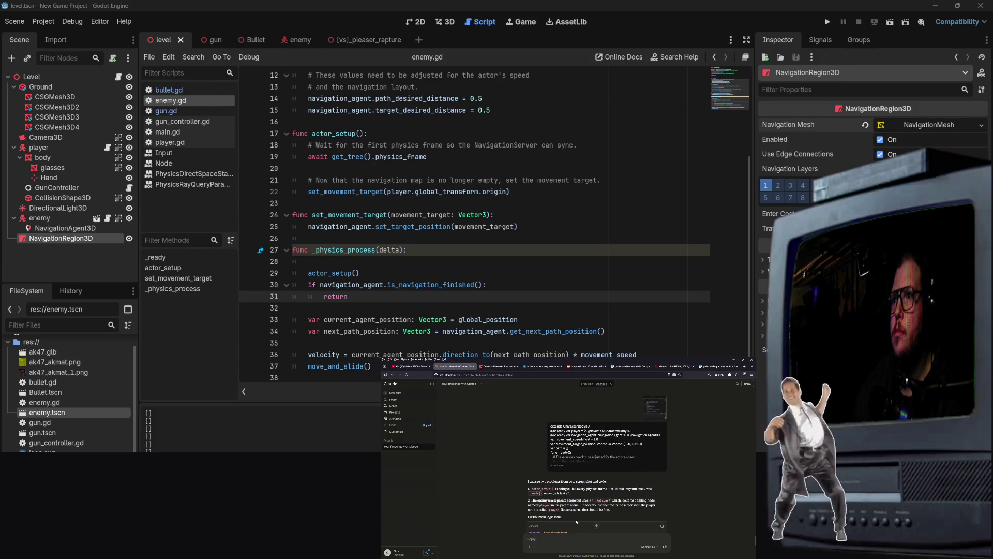
scroll(647, 512, down, 1)
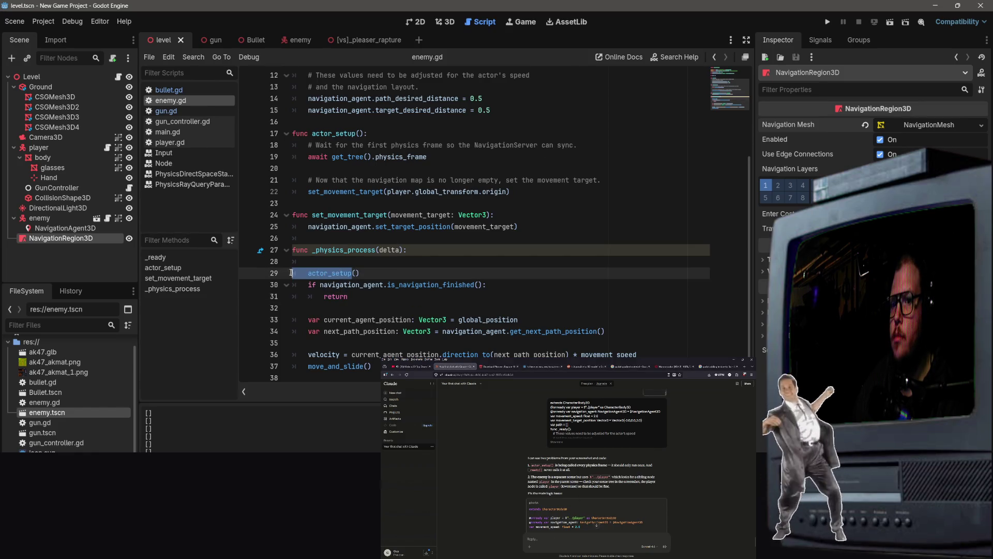
mouse_move(352, 273)
mouse_down()
mouse_move(291, 272)
mouse_move(308, 272)
mouse_up()
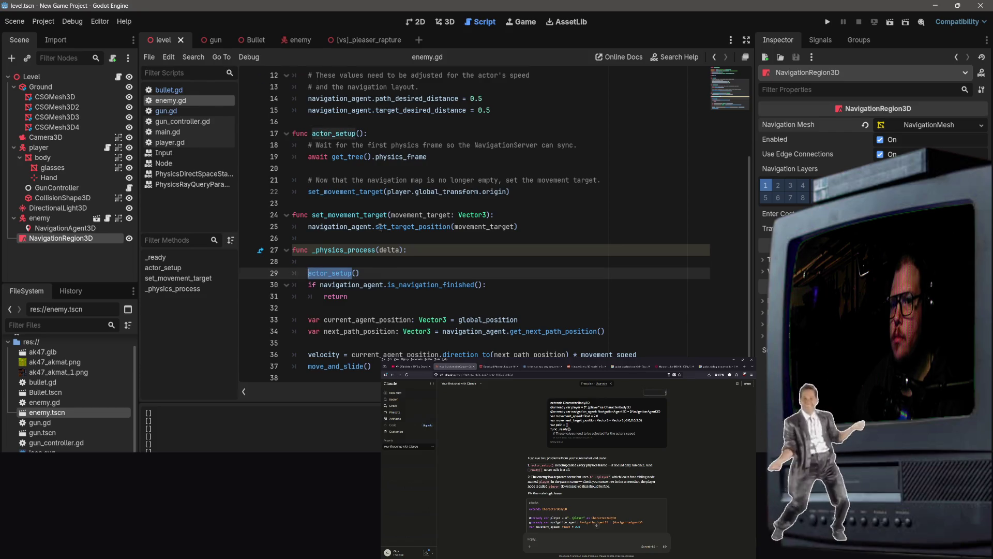
scroll(376, 233, up, 3)
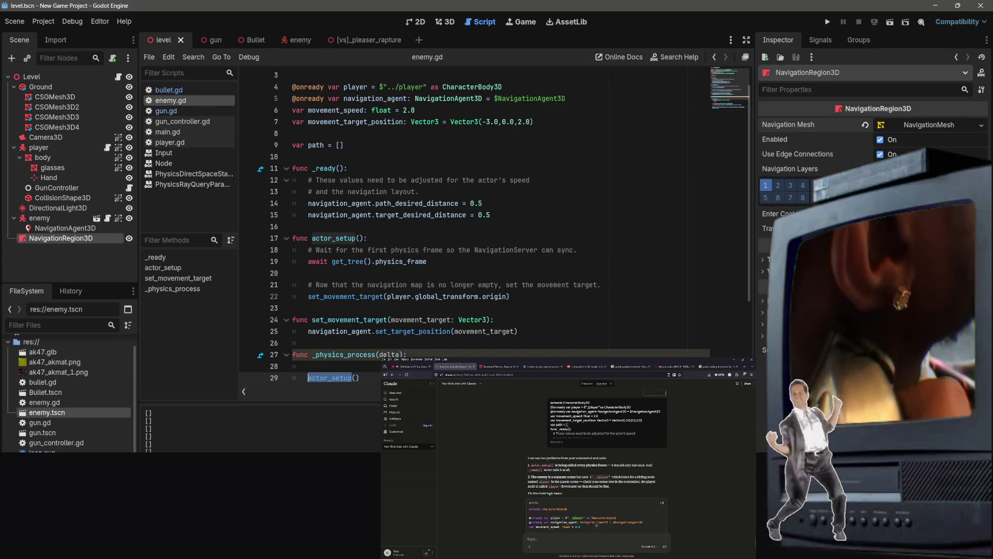
key(ctrl+1)
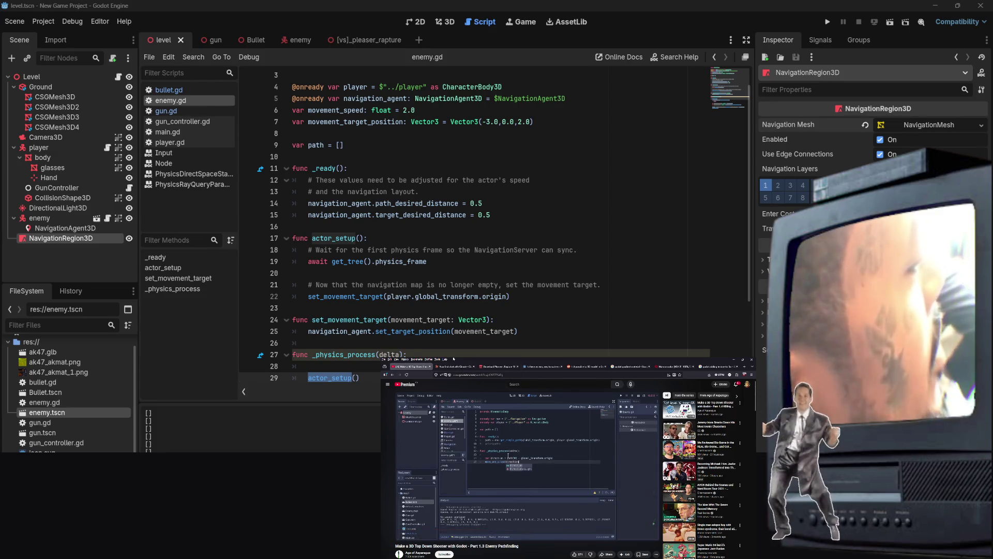
click(451, 369)
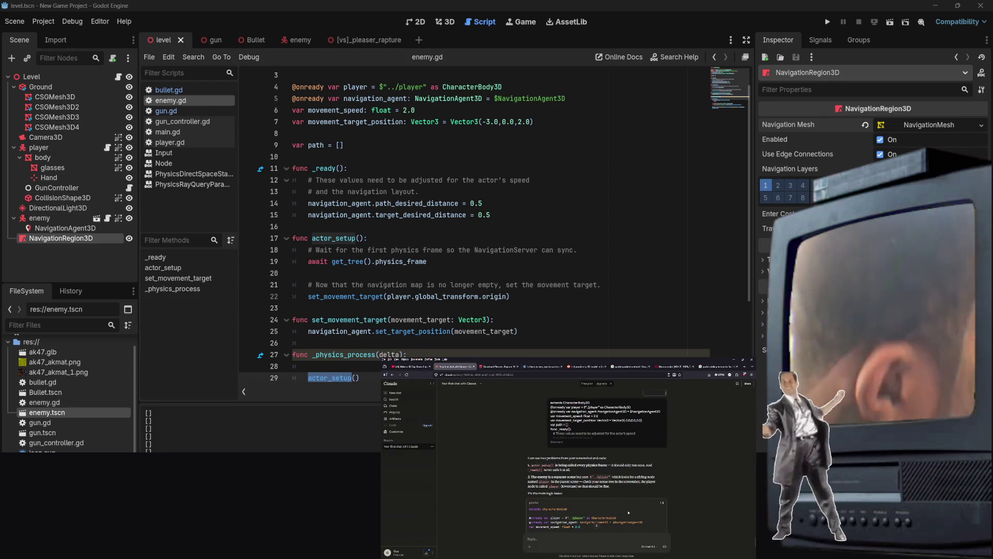
scroll(623, 517, down, 5)
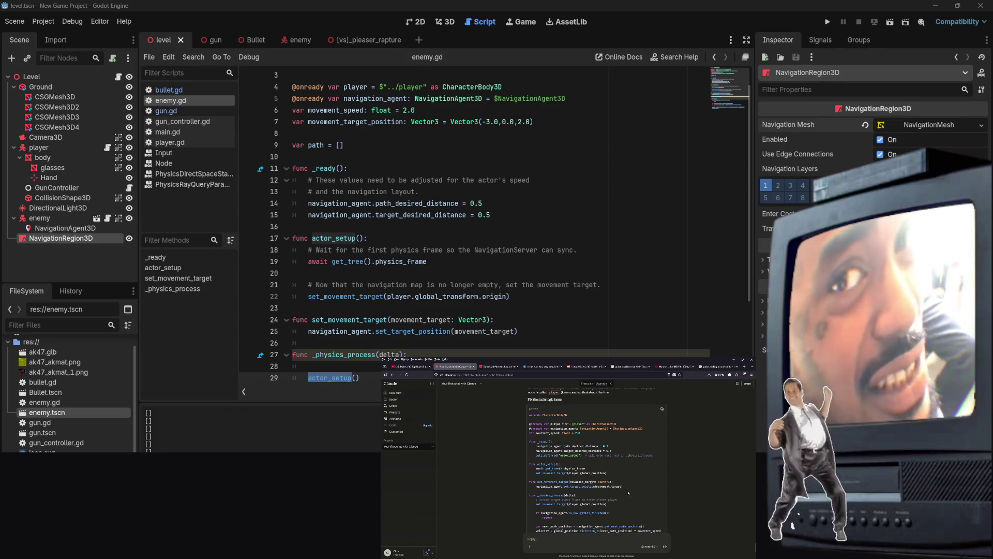
scroll(423, 226, up, 1)
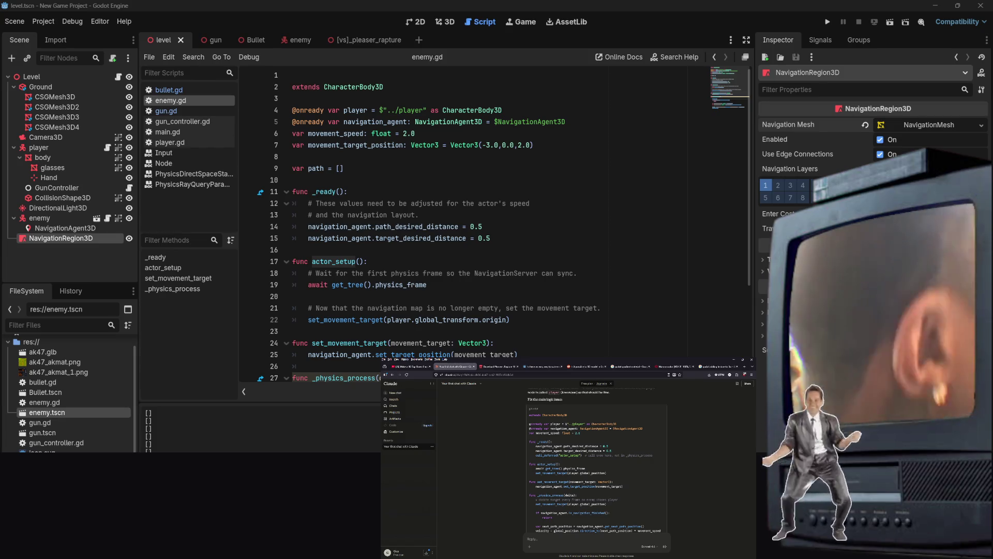
click(551, 273)
scroll(449, 301, down, 3)
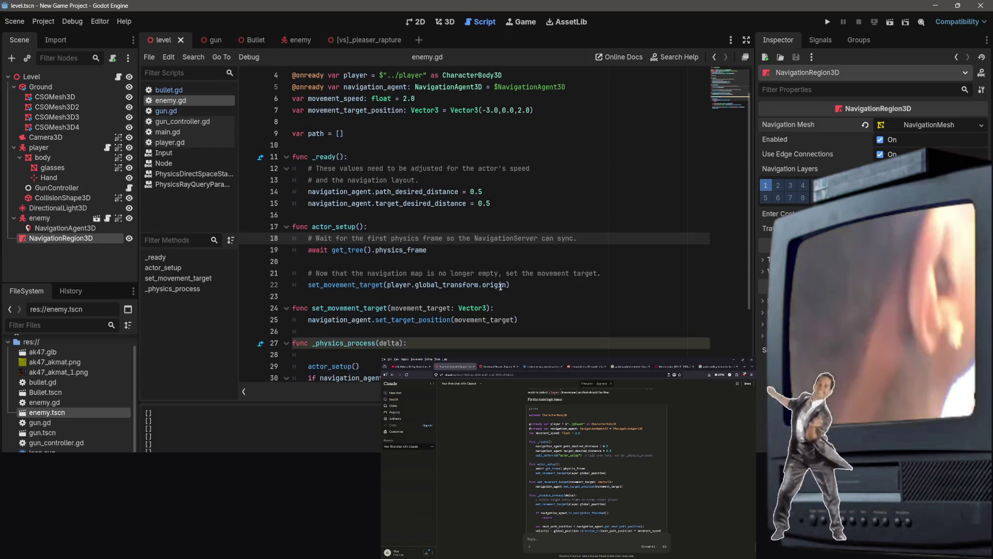
scroll(413, 259, up, 1)
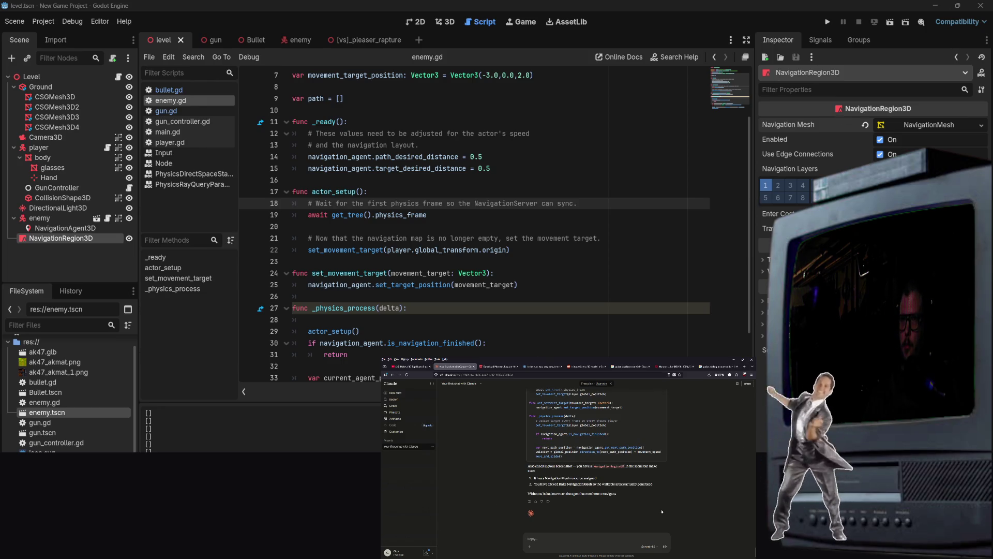
scroll(578, 510, up, 2)
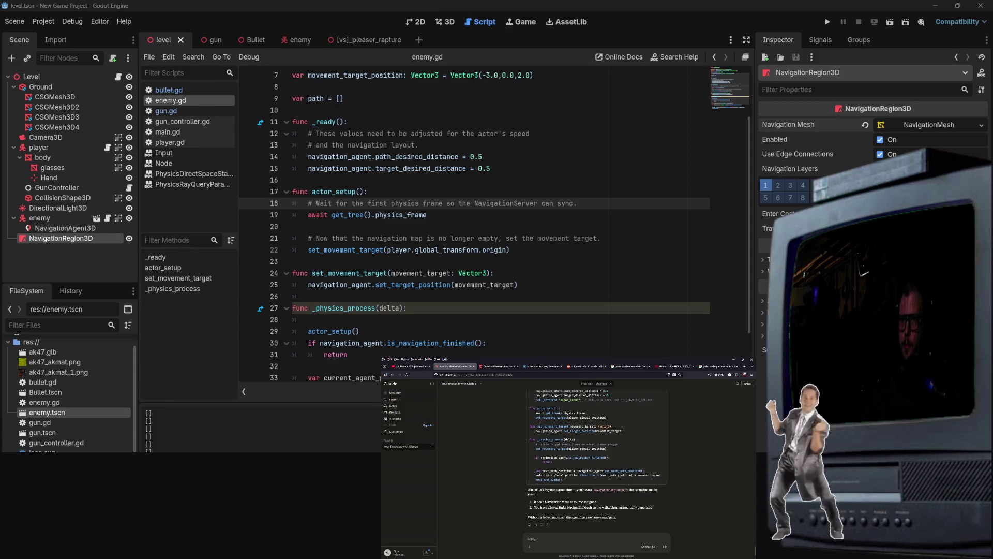
scroll(569, 508, up, 2)
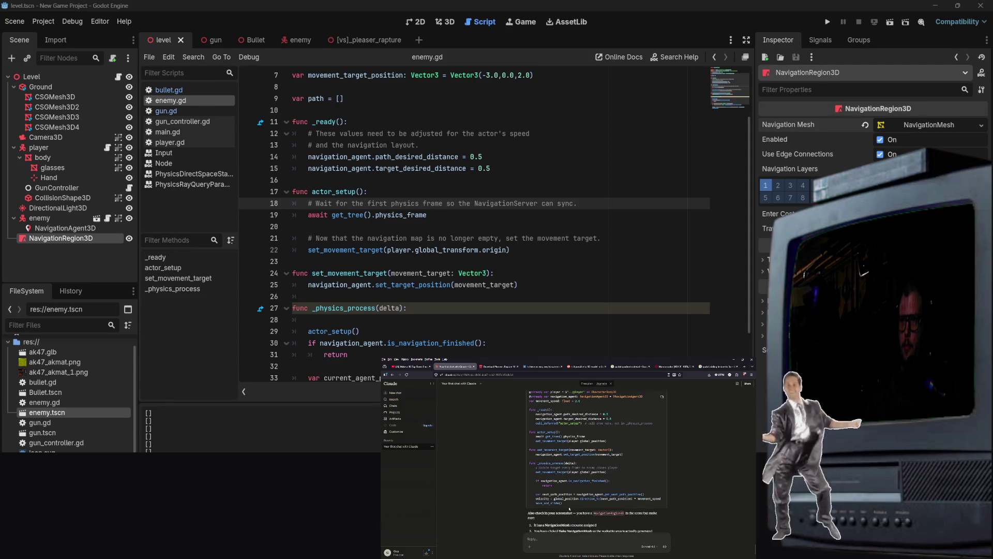
scroll(578, 529, down, 4)
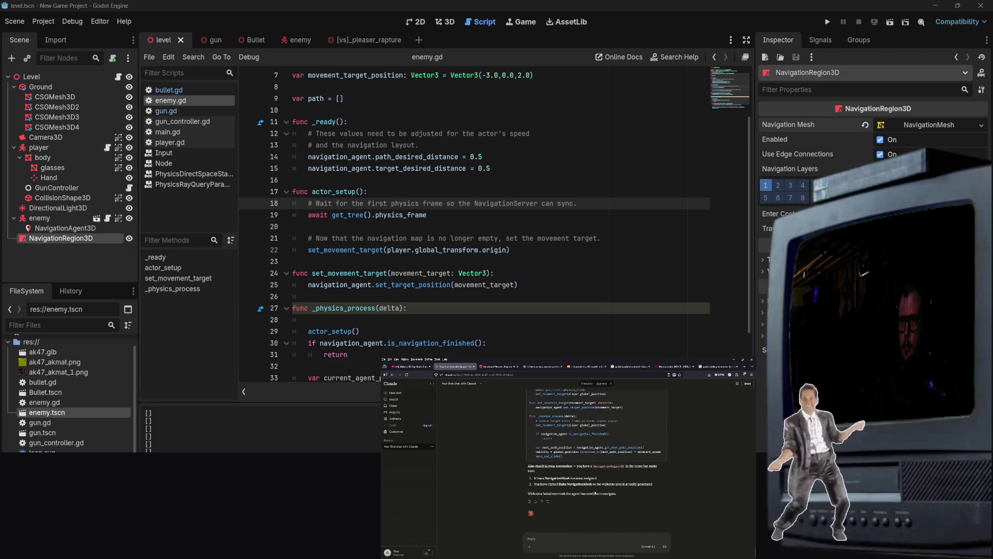
scroll(594, 493, up, 2)
scroll(594, 507, up, 4)
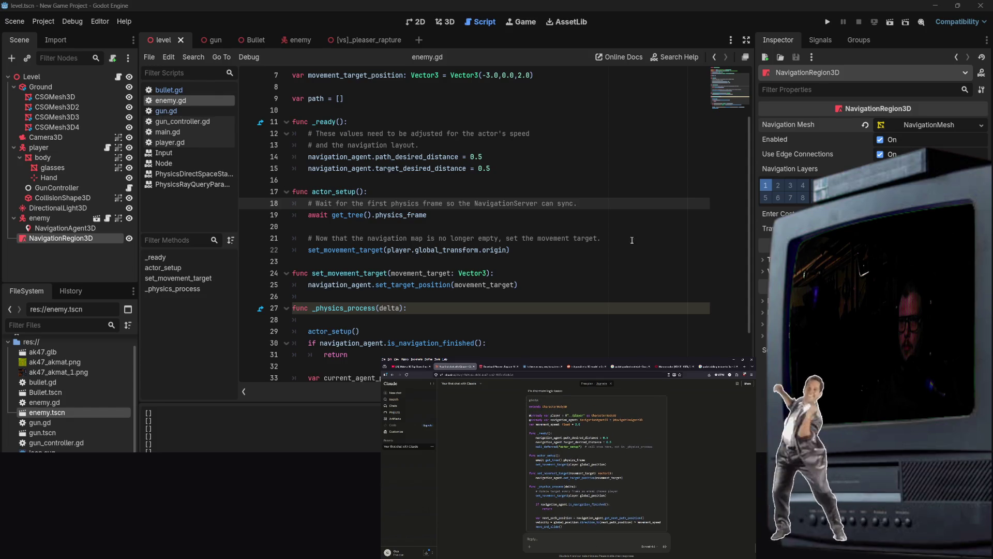
scroll(630, 277, down, 2)
right_click(630, 277)
click(624, 258)
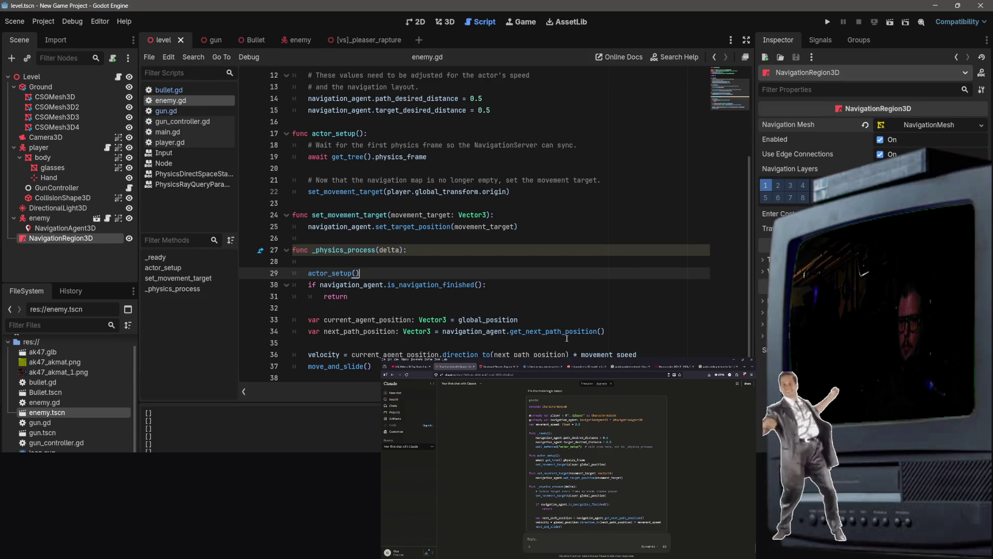
click(568, 338)
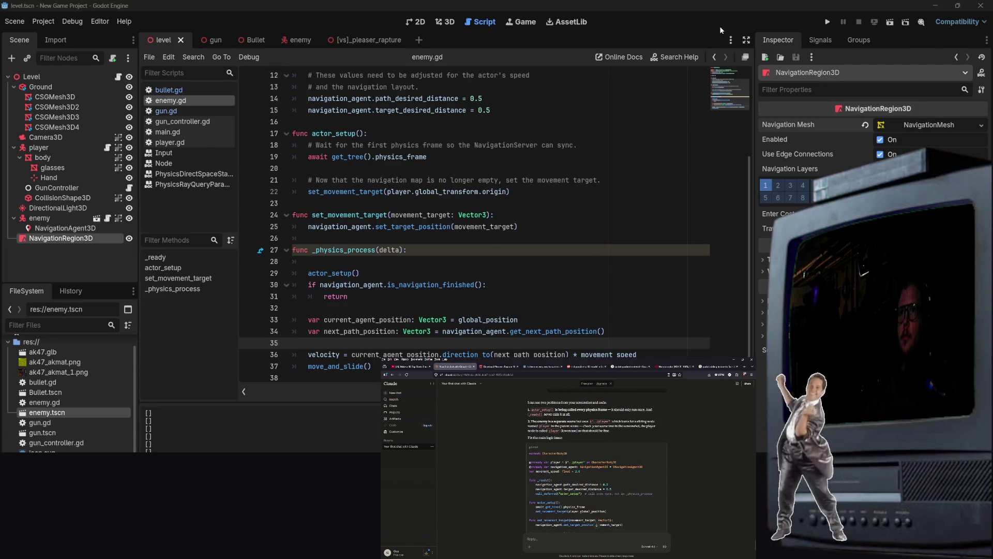
scroll(369, 280, up, 2)
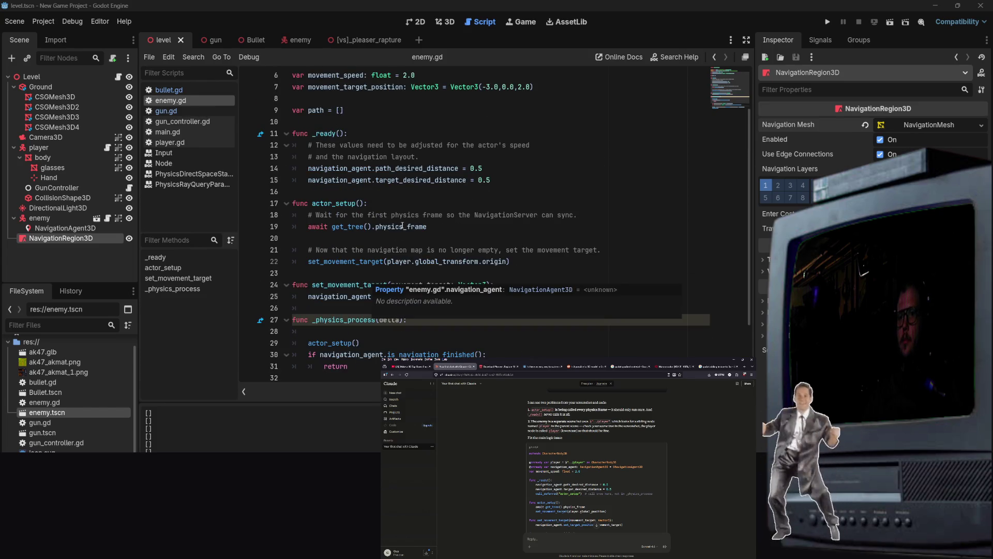
click(419, 332)
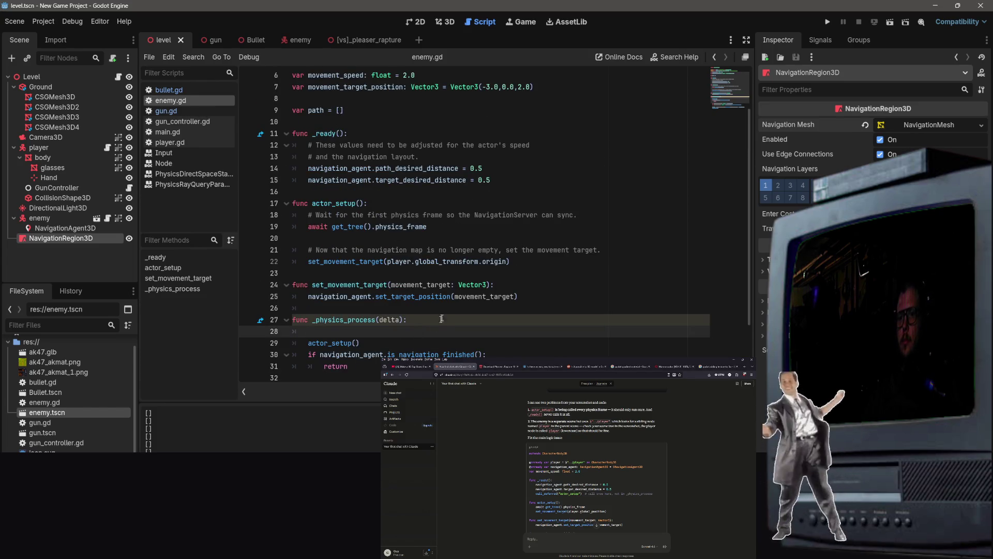
click(445, 321)
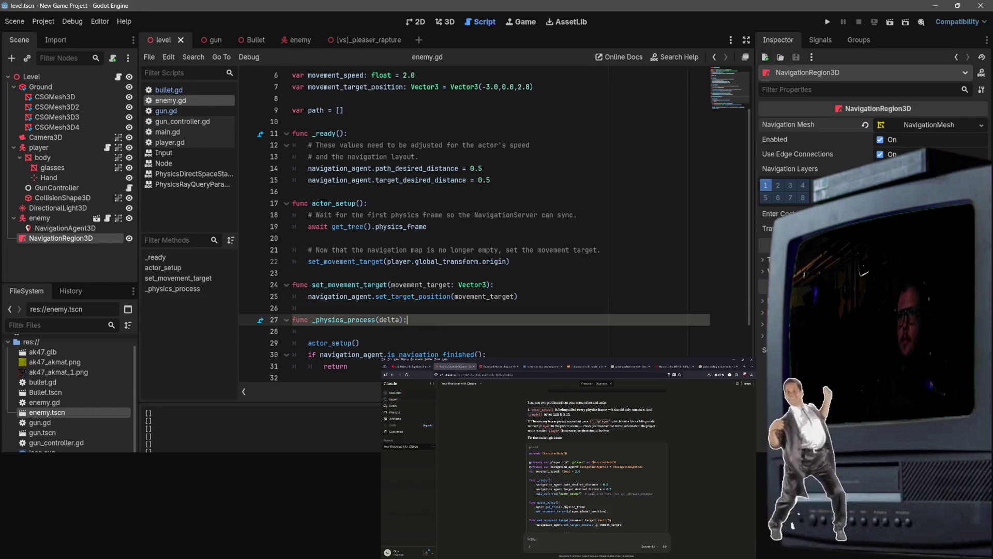
scroll(663, 490, down, 5)
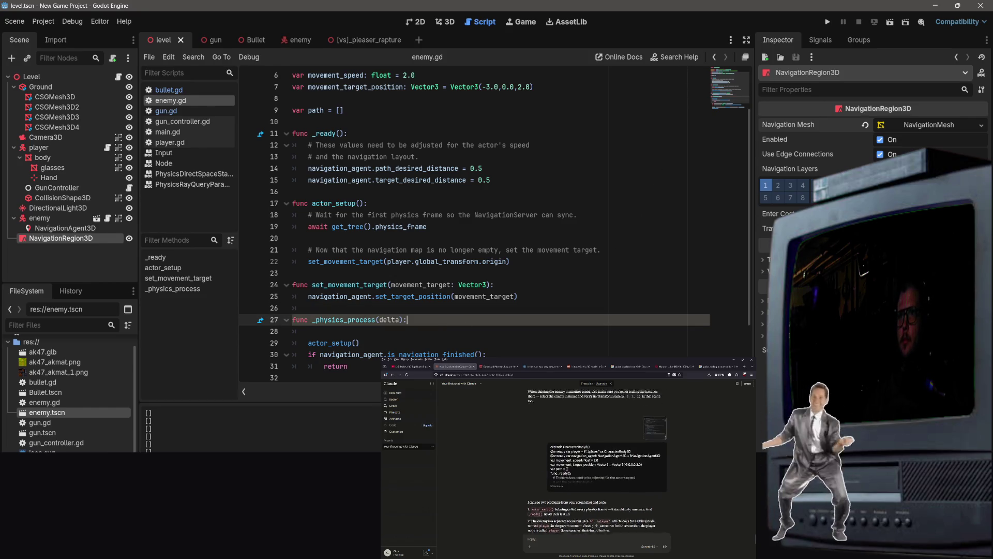
click(662, 490)
scroll(680, 486, down, 5)
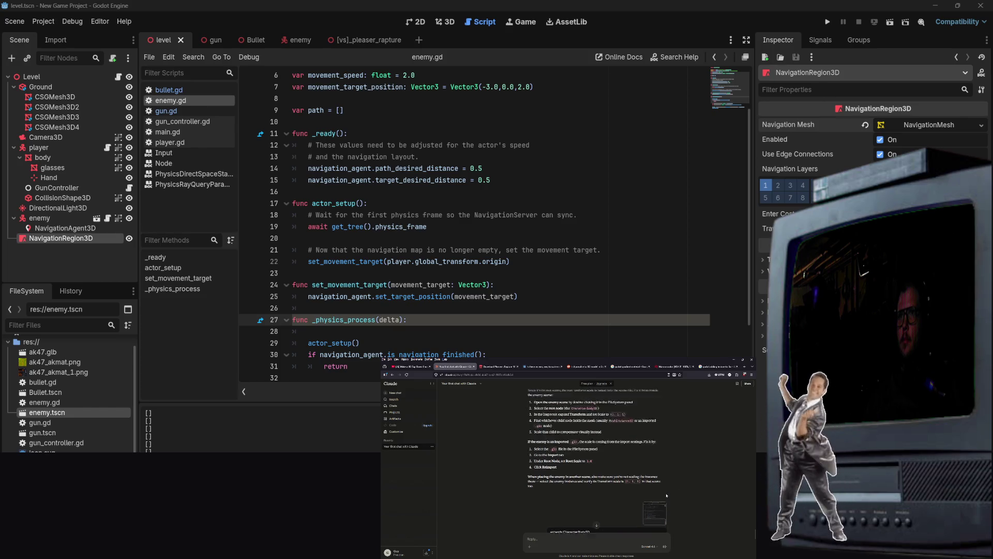
scroll(664, 503, down, 5)
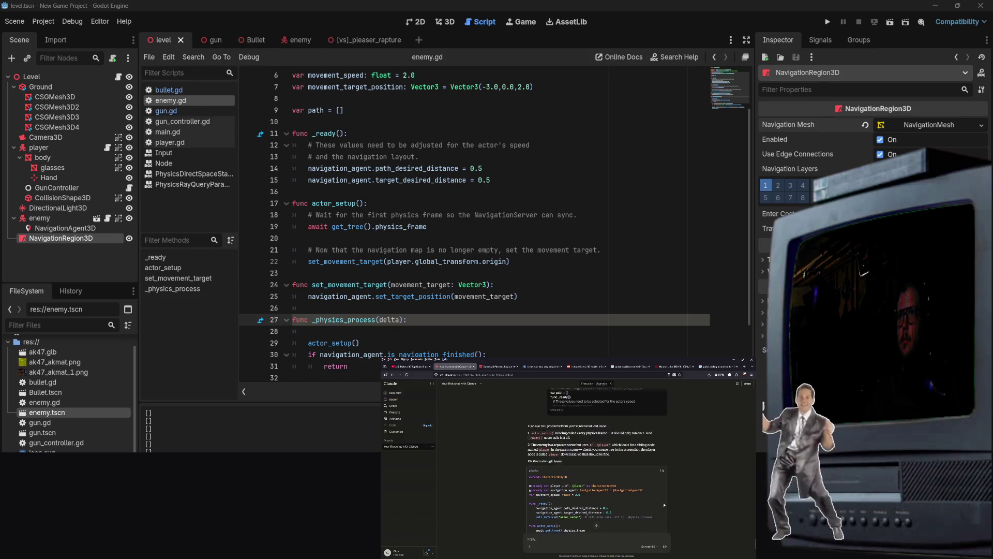
scroll(663, 507, up, 2)
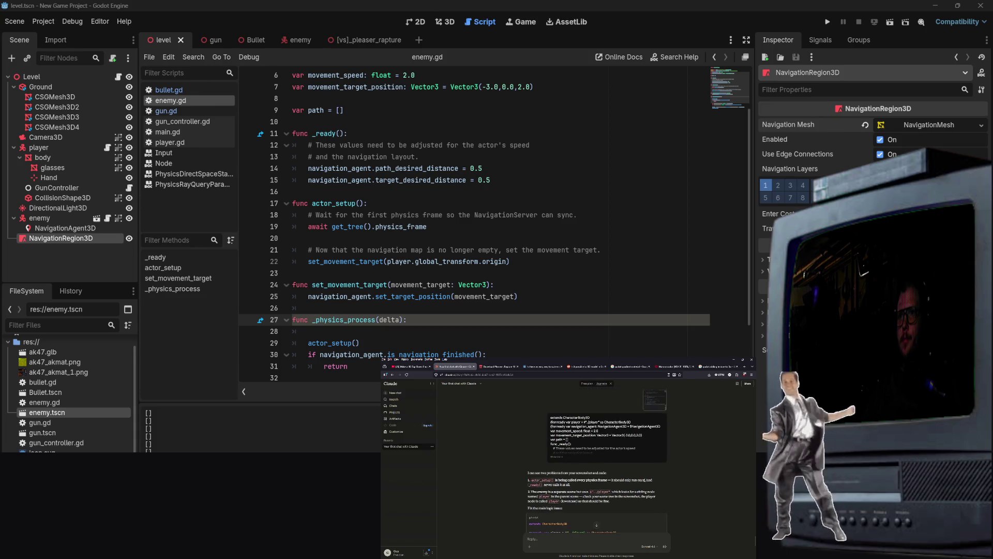
scroll(596, 455, down, 5)
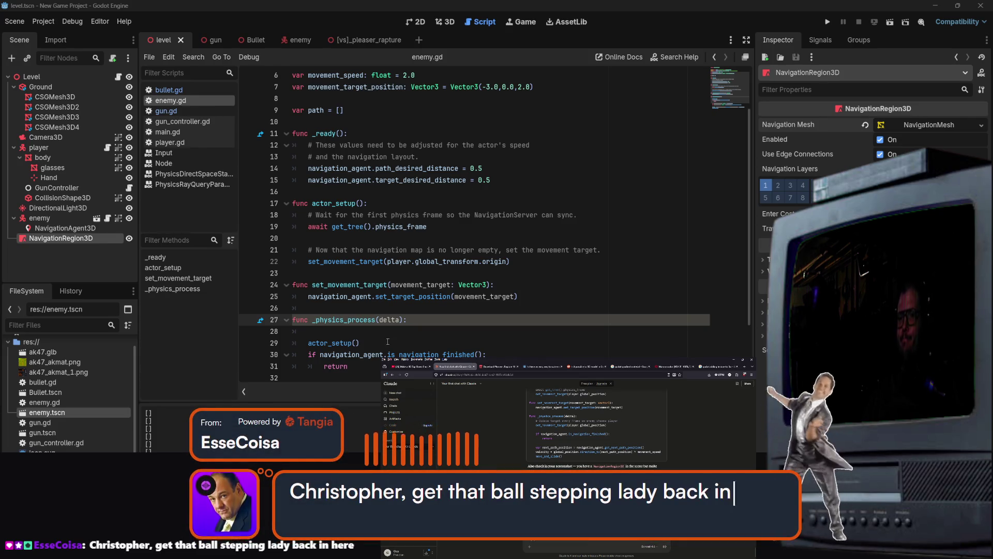
scroll(393, 321, up, 2)
click(405, 295)
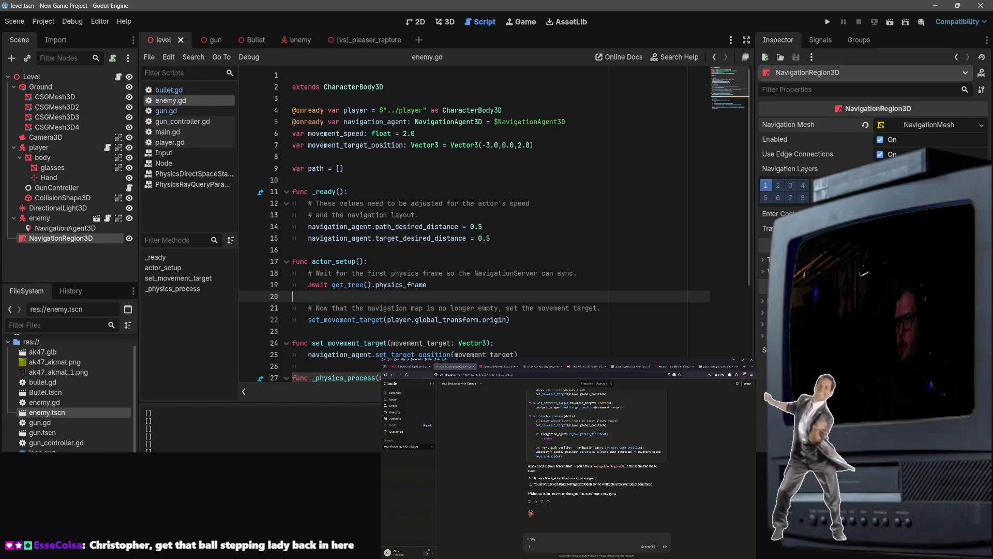
click(448, 285)
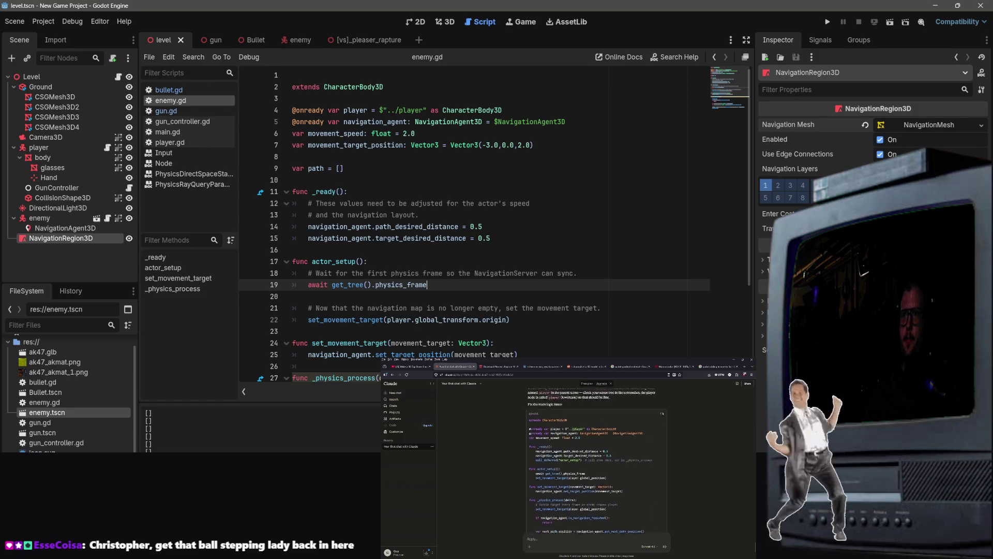
click(556, 305)
scroll(556, 306, down, 1)
click(519, 319)
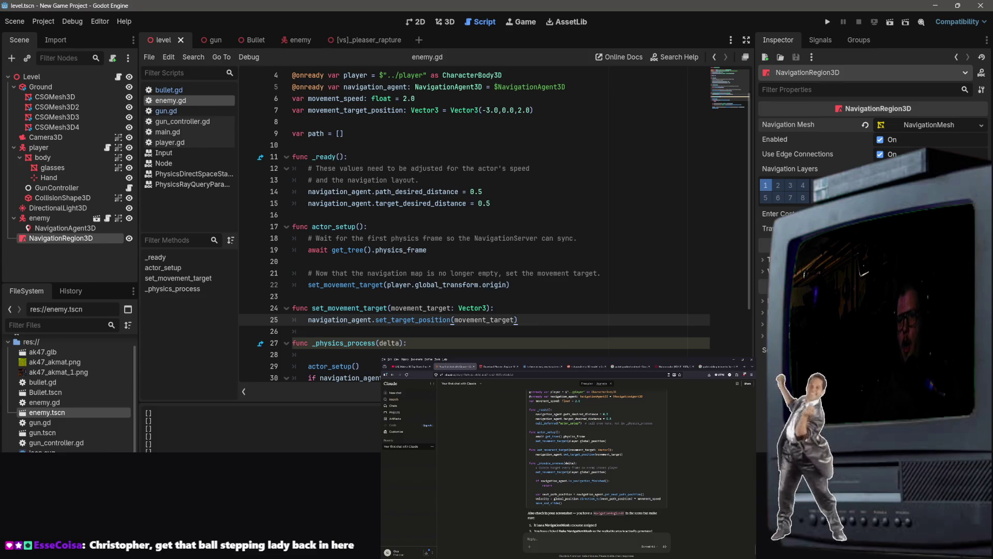
scroll(519, 320, up, 1)
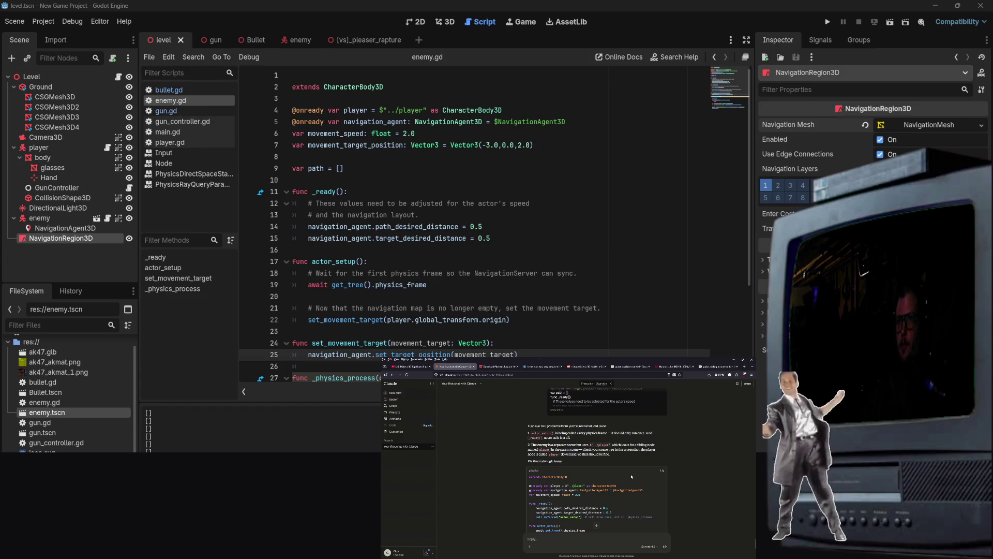
click(560, 135)
Replace the contents of enemy.gd with the new enemy code and save it.
key(ctrl+a)
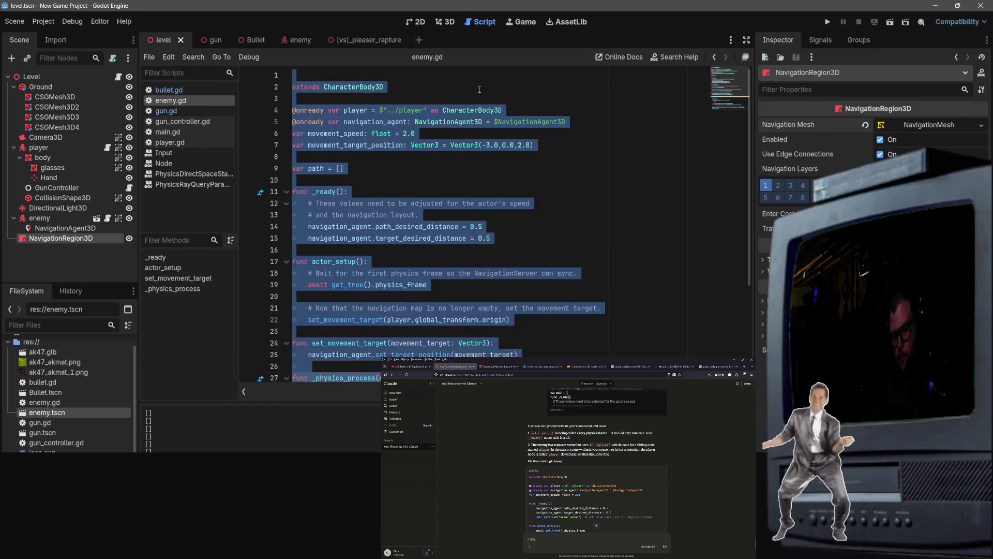
key(ctrl+v)
click(623, 183)
key(ctrl+s)
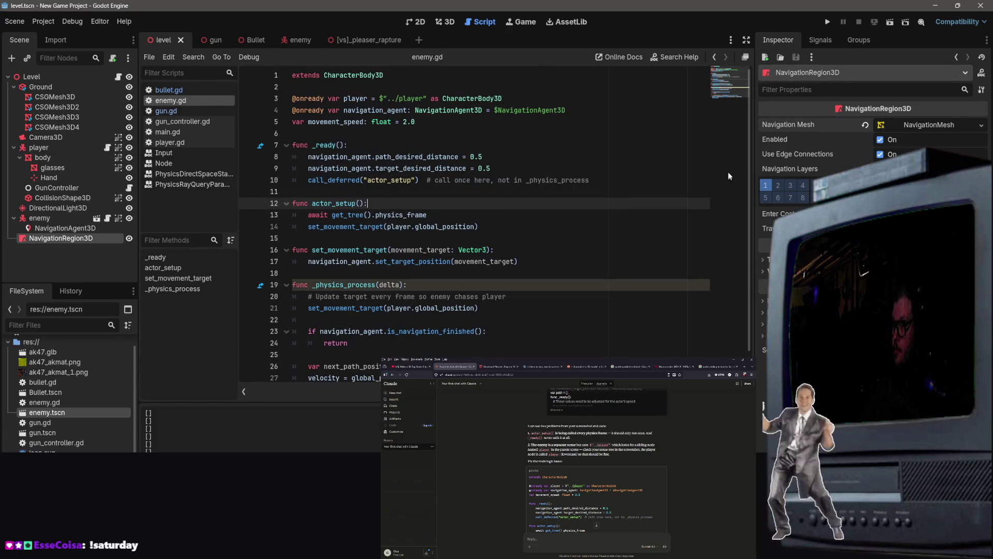
Run the game, shoot the chasing enemy several times, then close the game window.
right_click(728, 145)
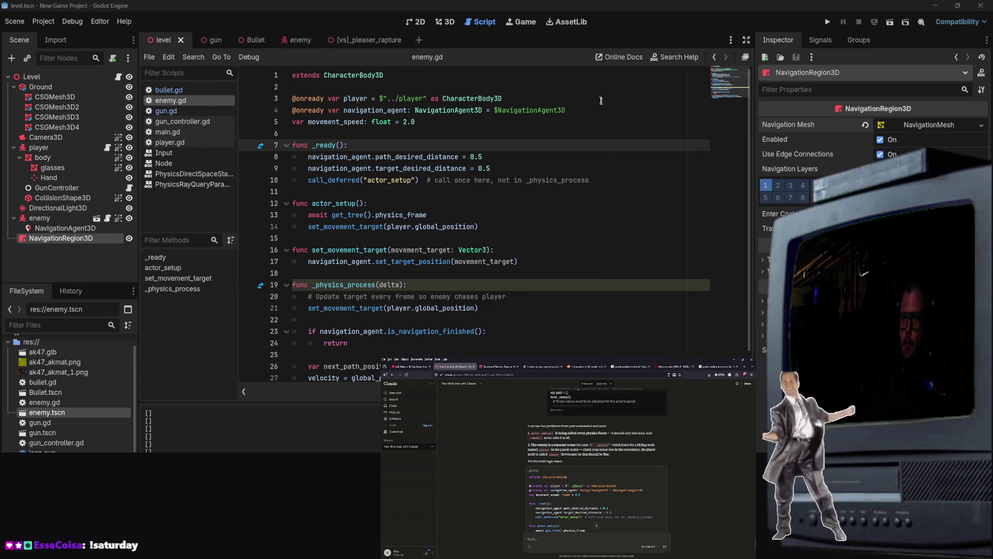
click(827, 21)
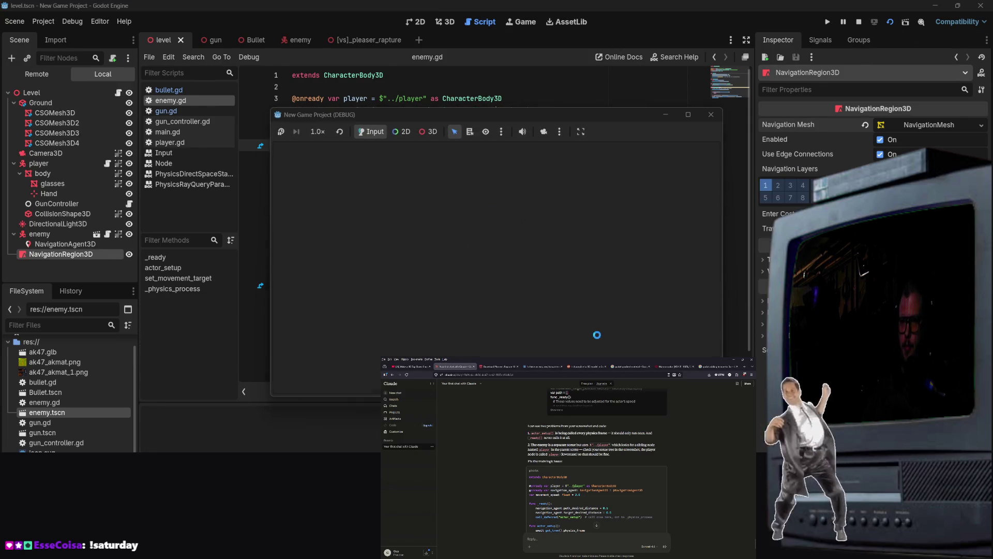
click(470, 264)
click(469, 266)
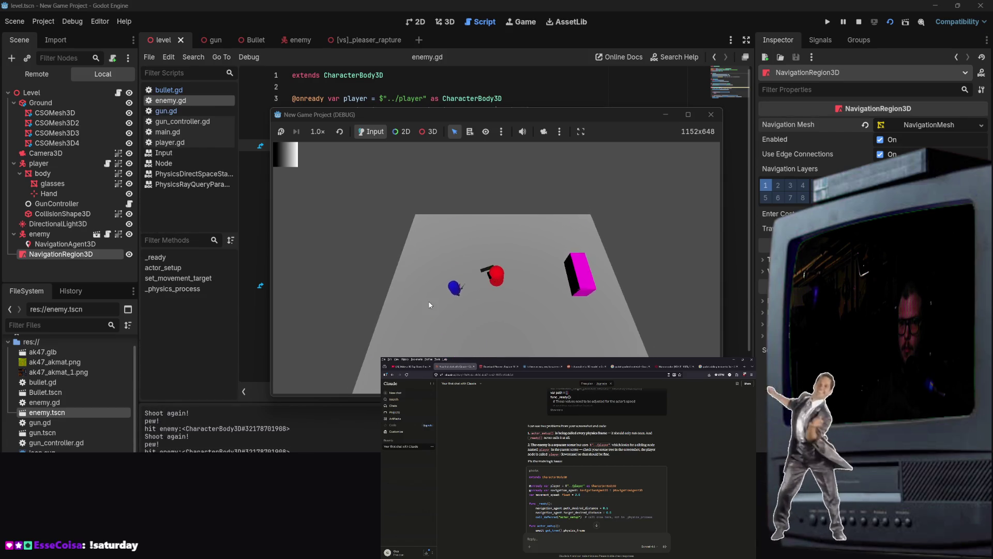
click(448, 333)
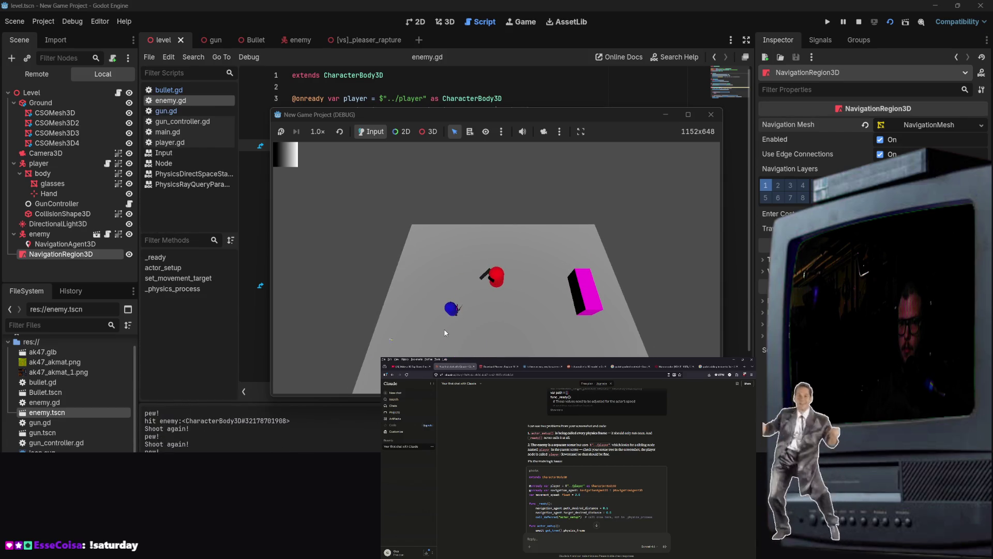
click(711, 114)
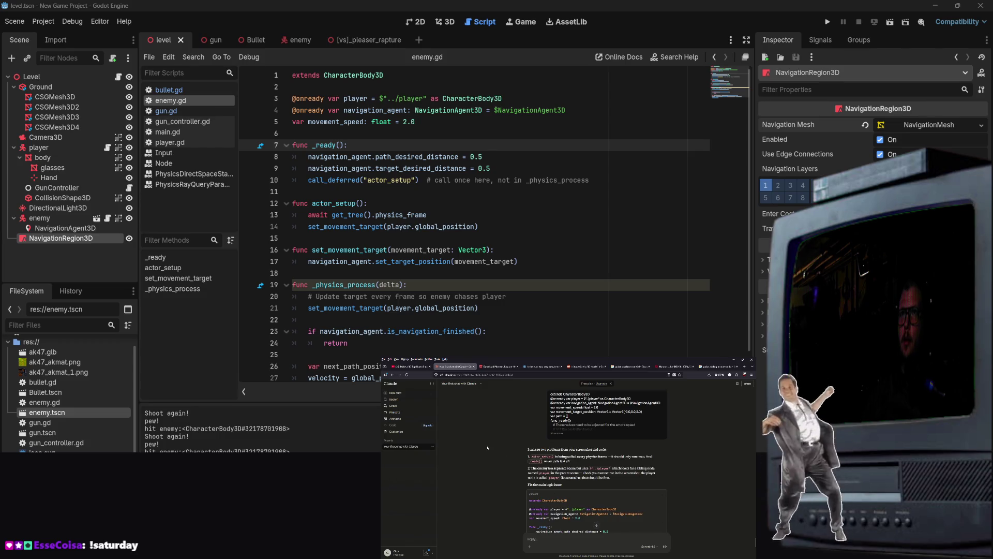
click(586, 366)
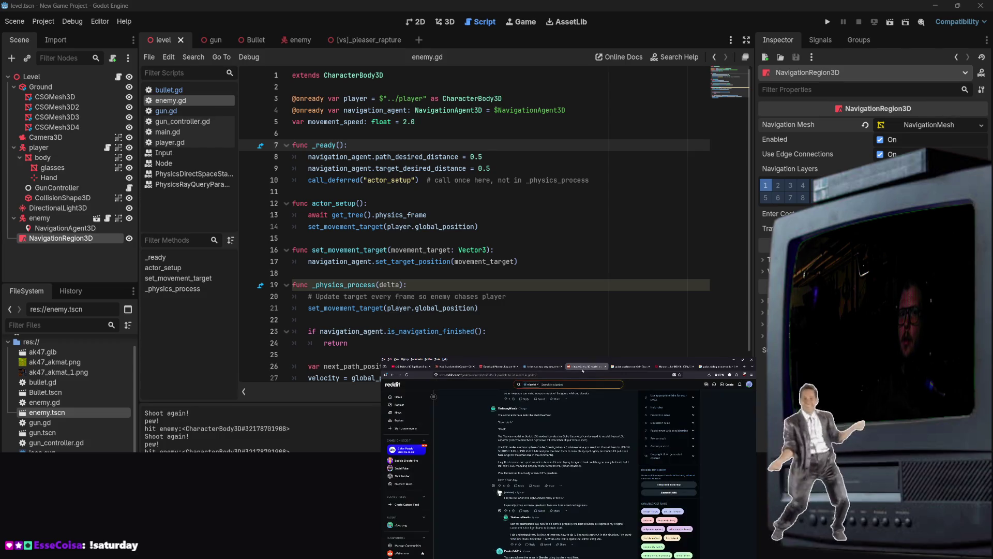
click(62, 218)
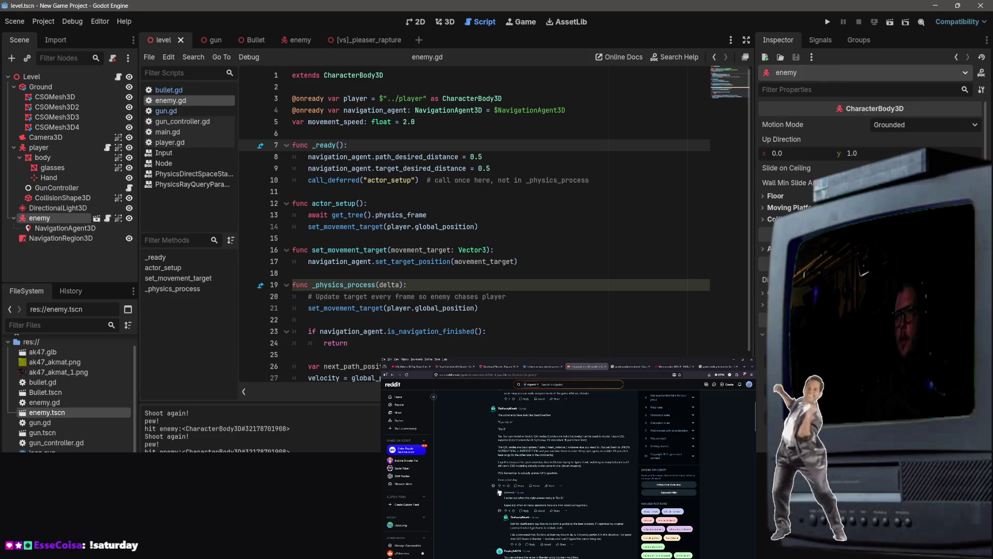
click(411, 367)
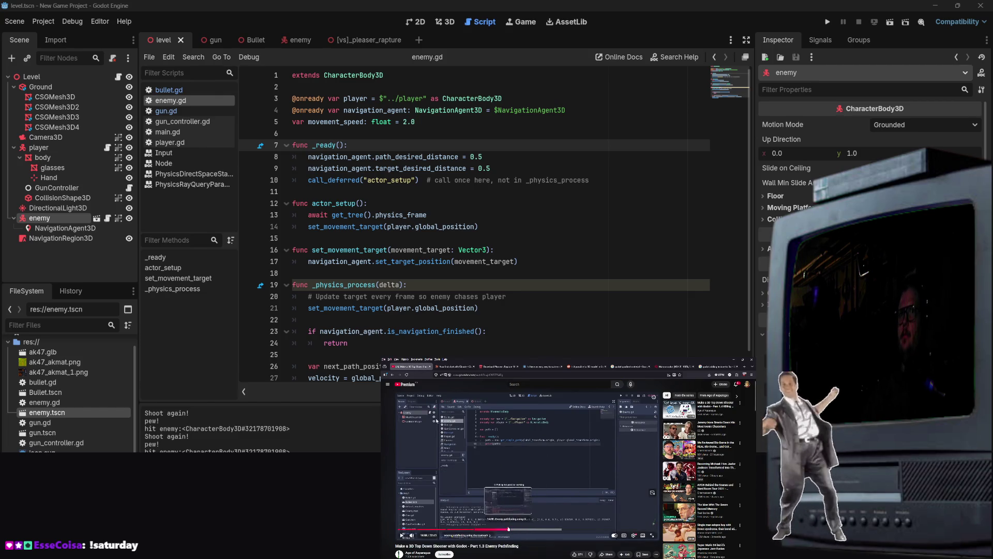
click(505, 529)
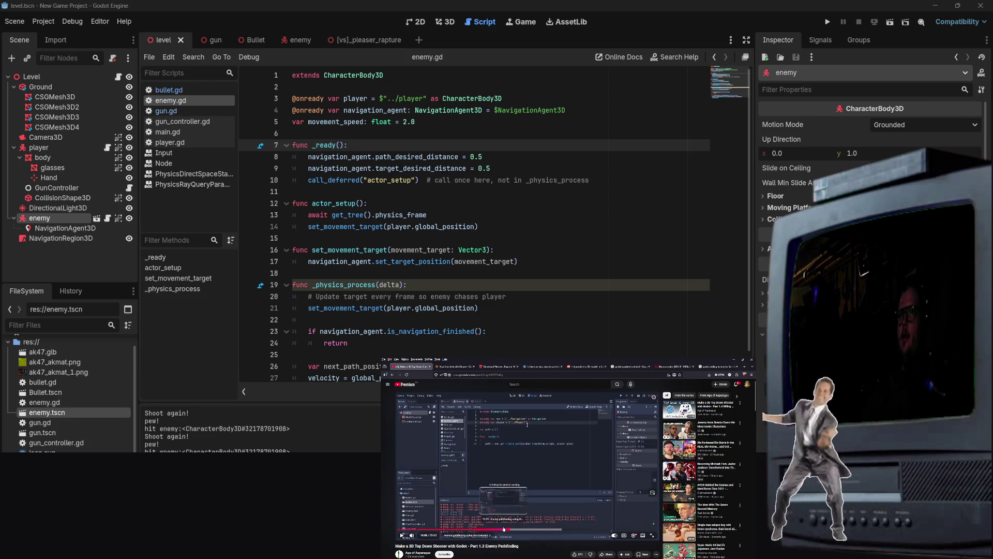
click(498, 529)
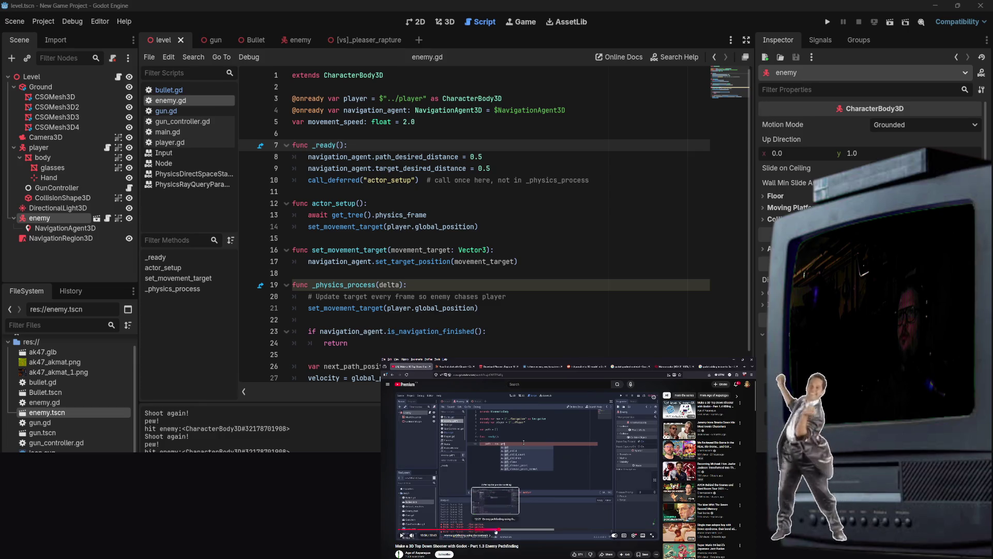
click(495, 529)
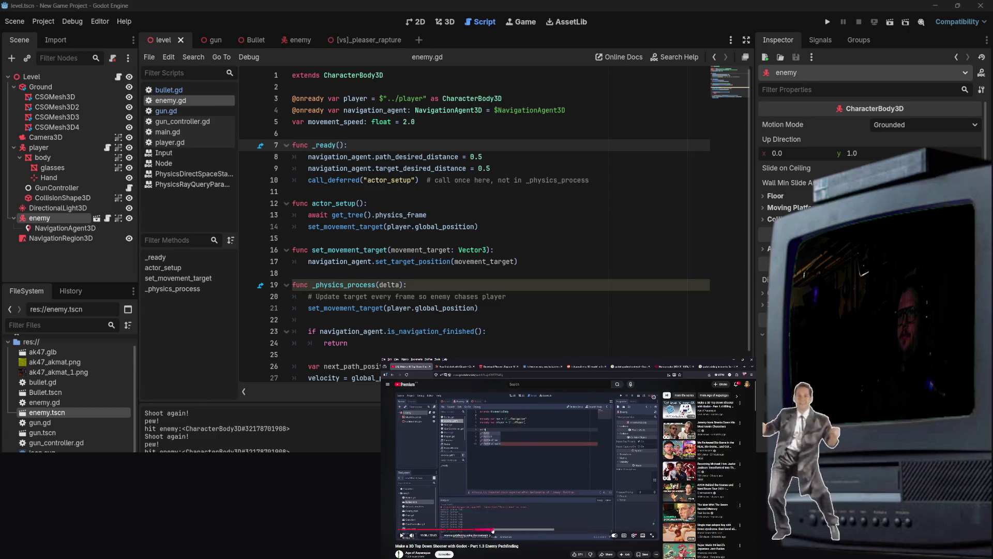
click(520, 529)
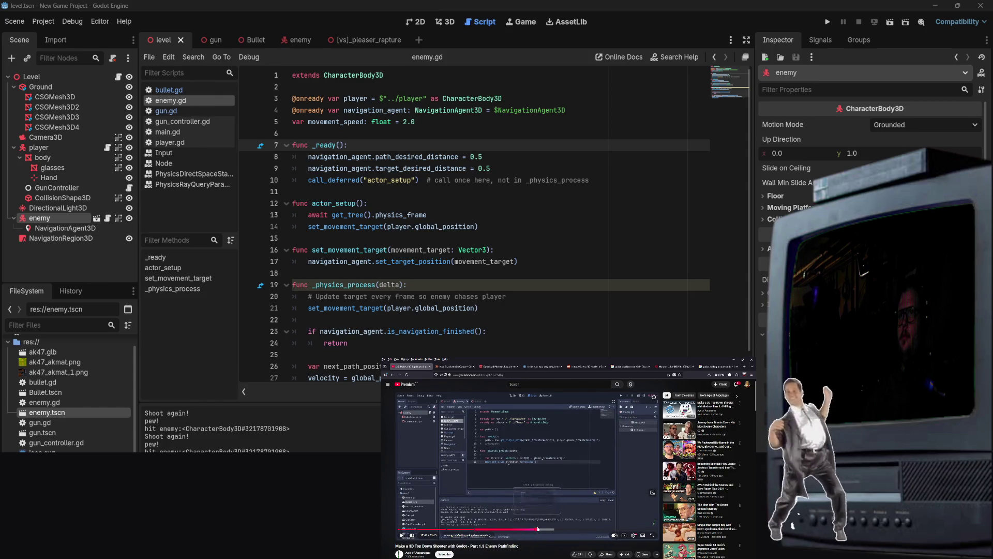
click(555, 525)
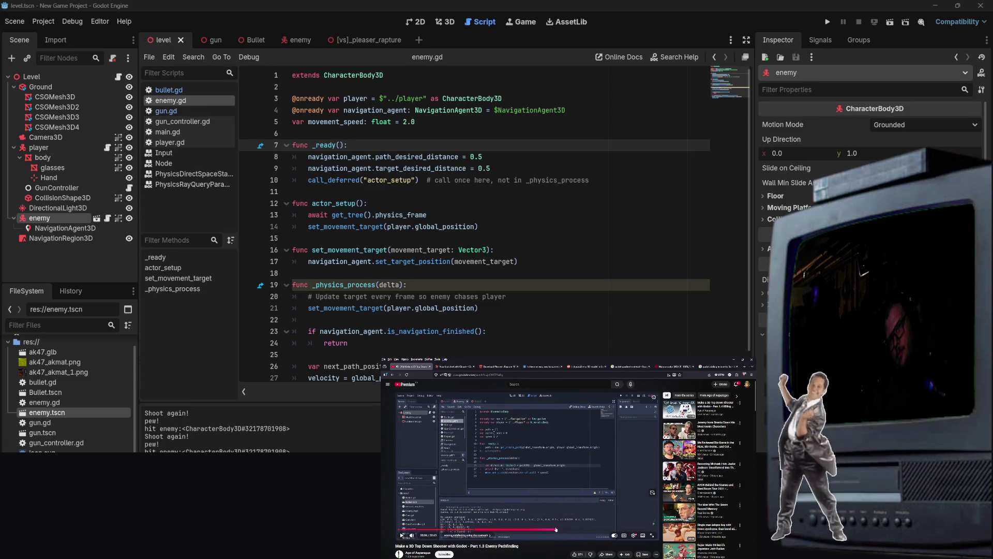
click(574, 530)
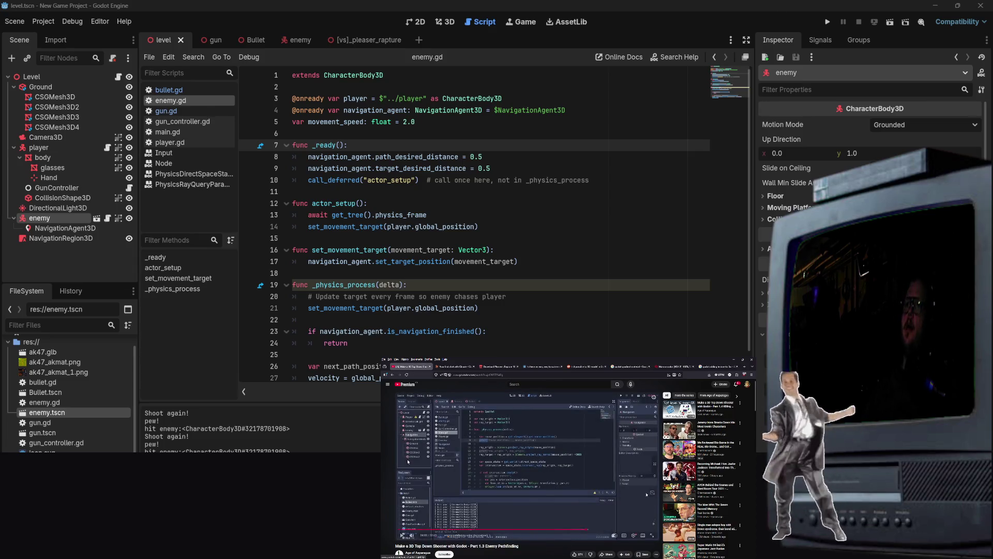
click(576, 531)
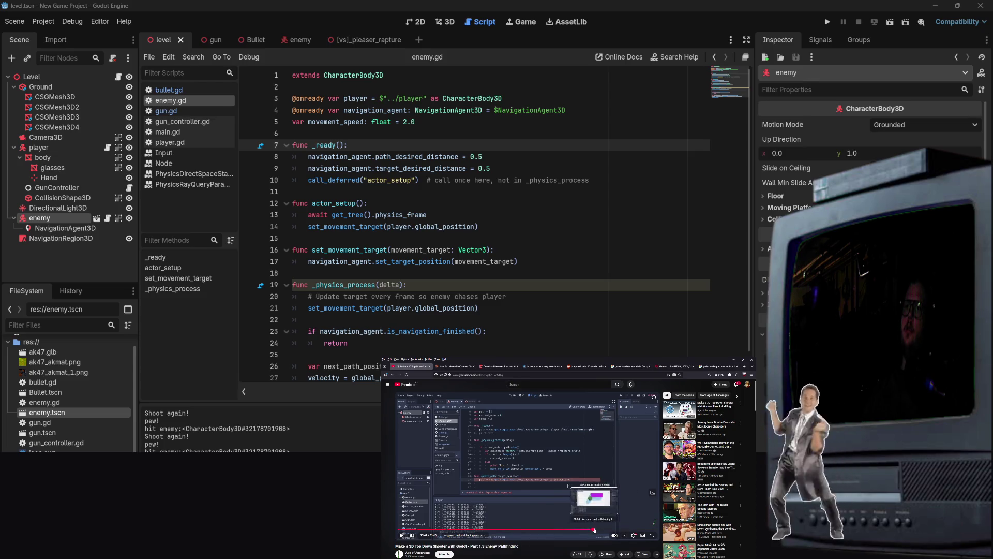
click(611, 531)
click(576, 529)
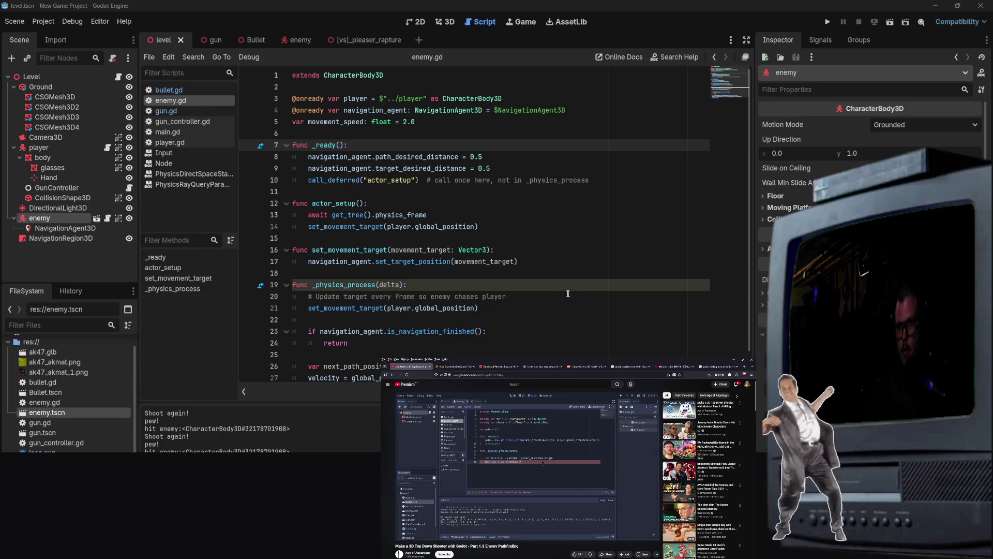
click(601, 273)
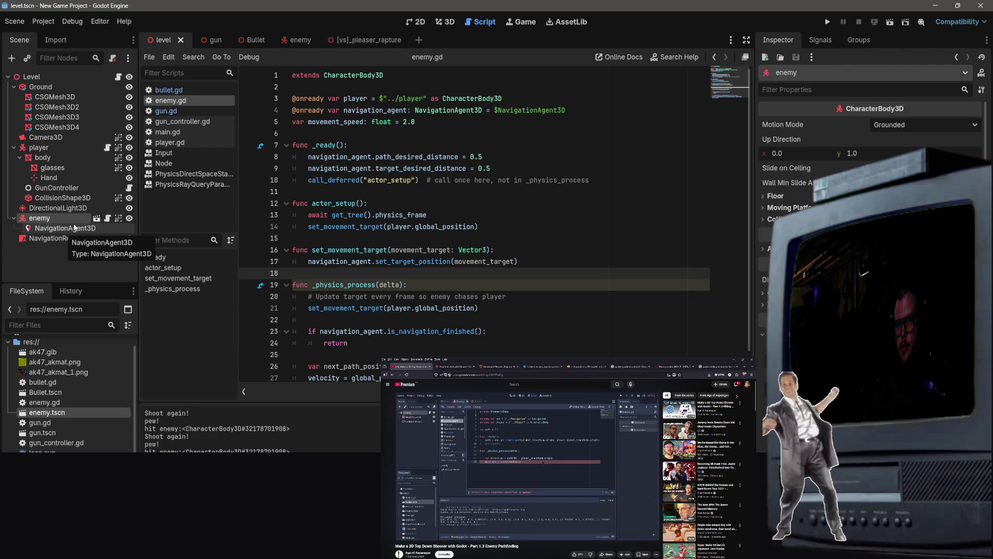
Jump to the gun.gd:28 shoot() error, send it to the Claude chat, and open Bullet.tscn.
click(351, 343)
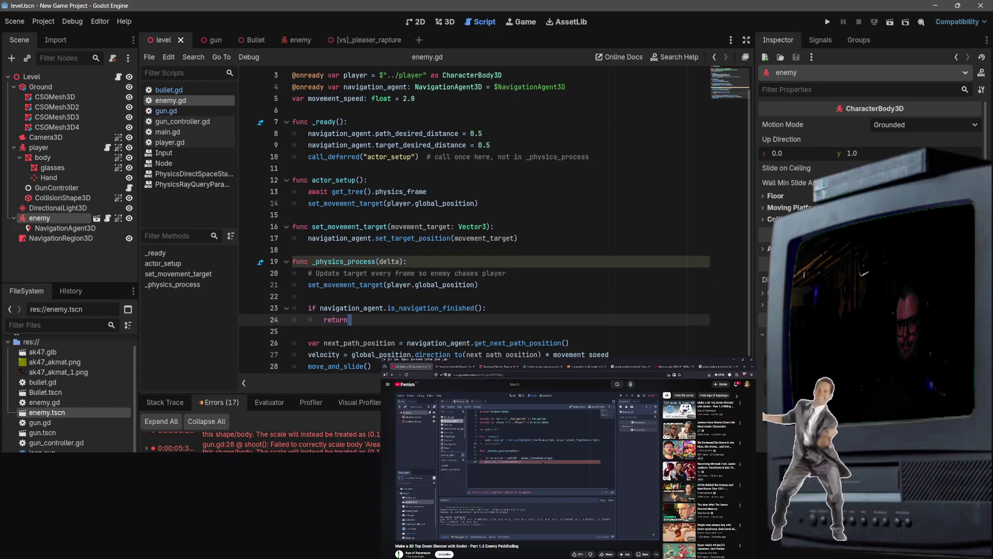
click(290, 444)
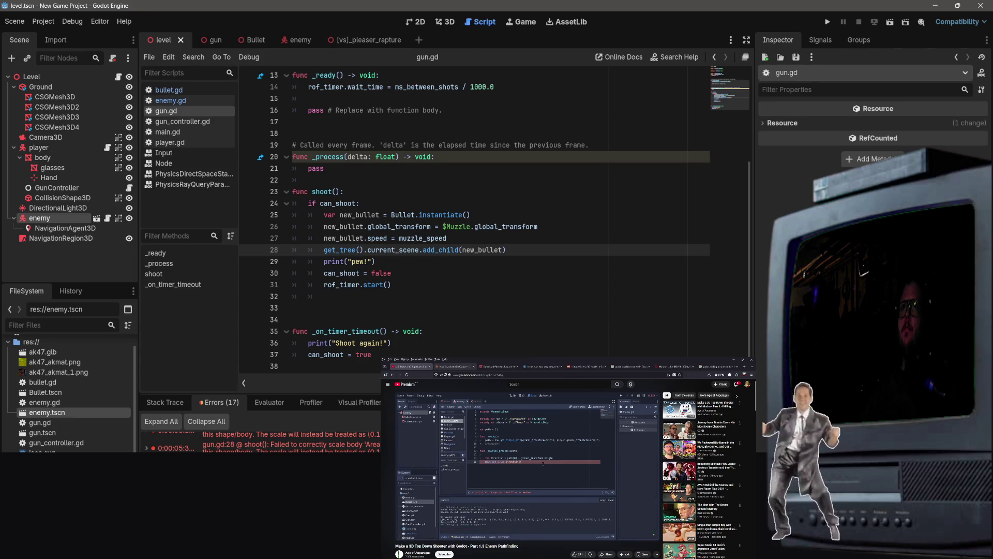
click(470, 365)
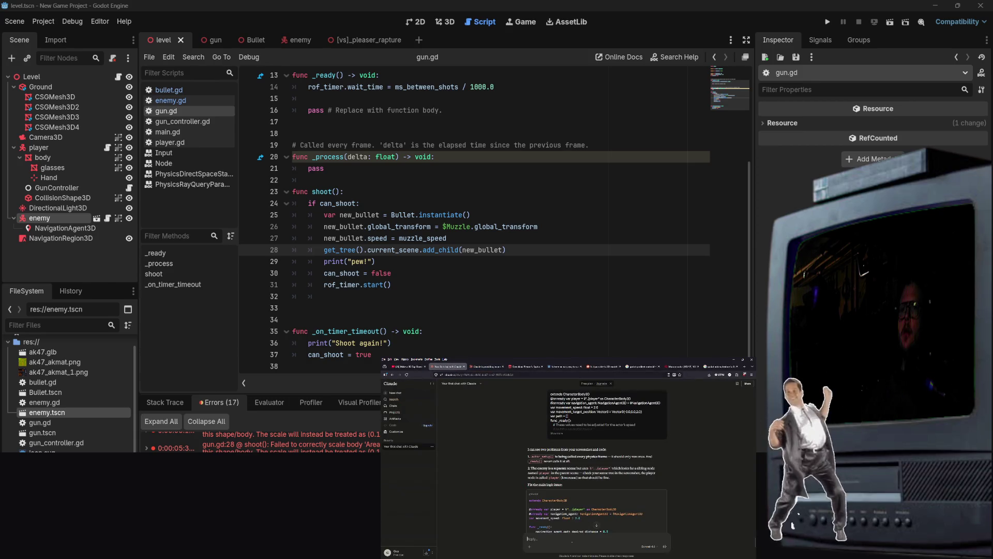
key(ctrl+v)
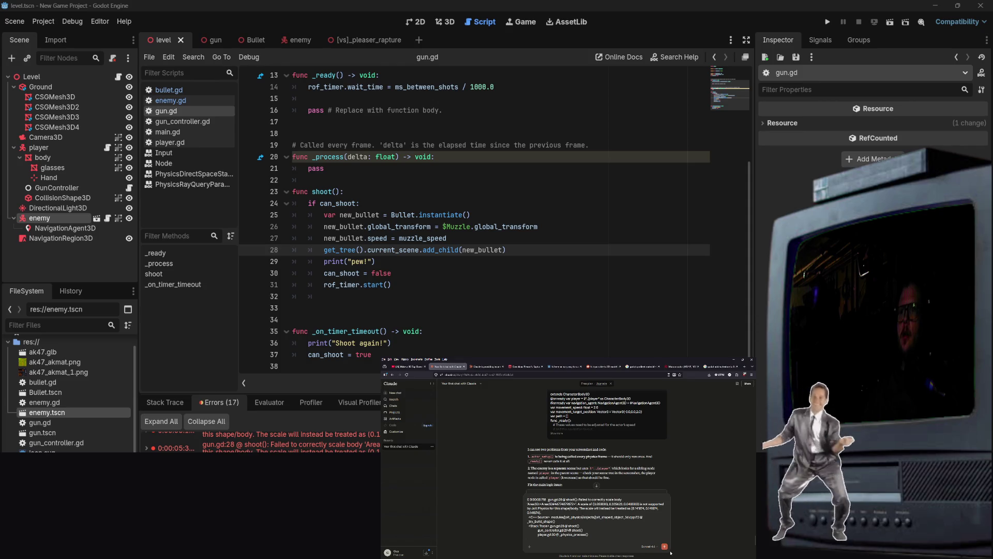
key(Return)
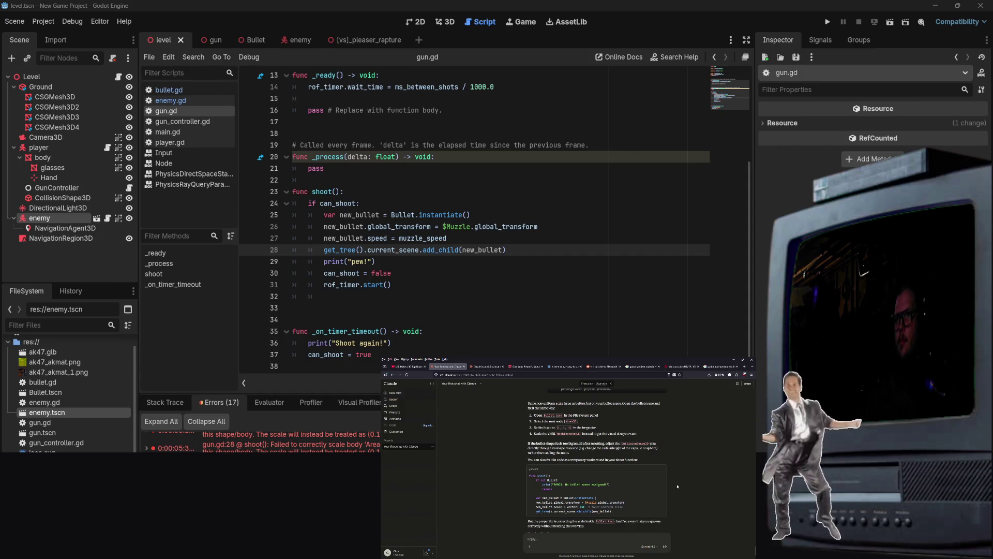
mouse_move(651, 494)
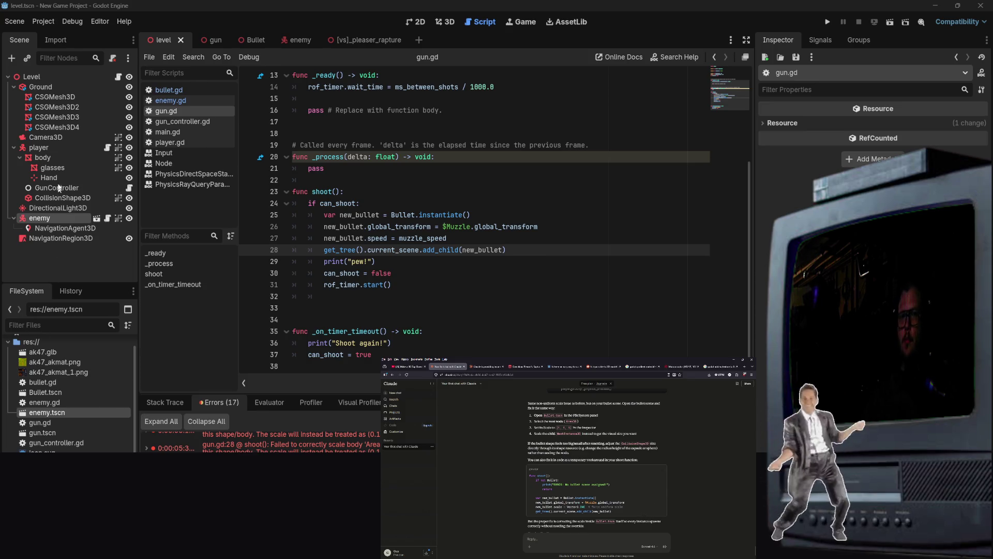
click(248, 41)
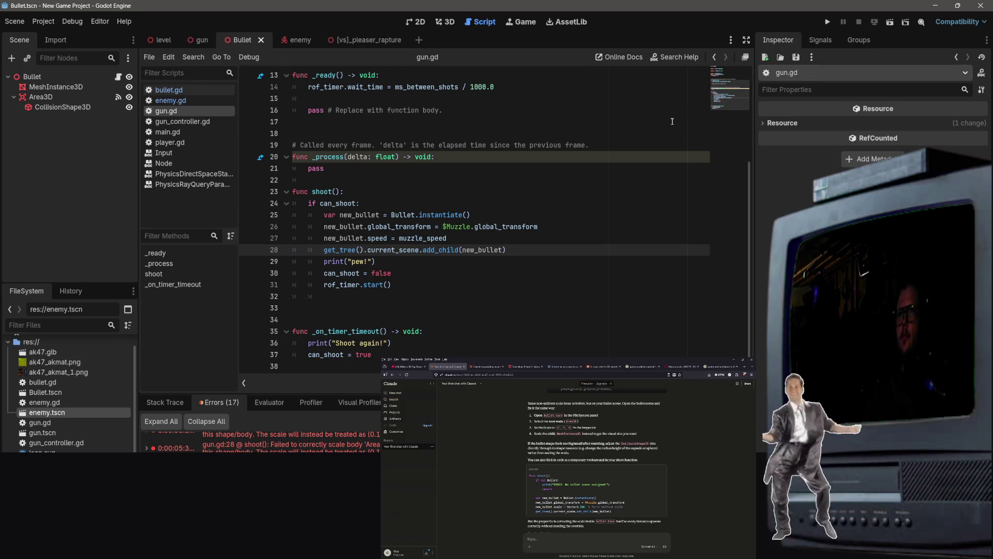
Select the bullet's Area3D, then its CollisionShape3D to view the SphereShape3D, and save Bullet.tscn.
click(71, 94)
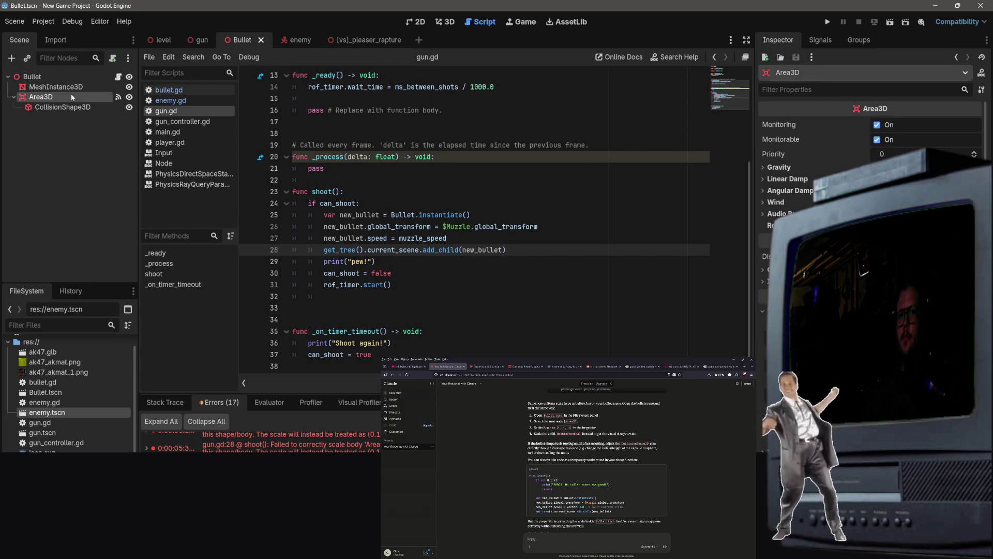
right_click(70, 93)
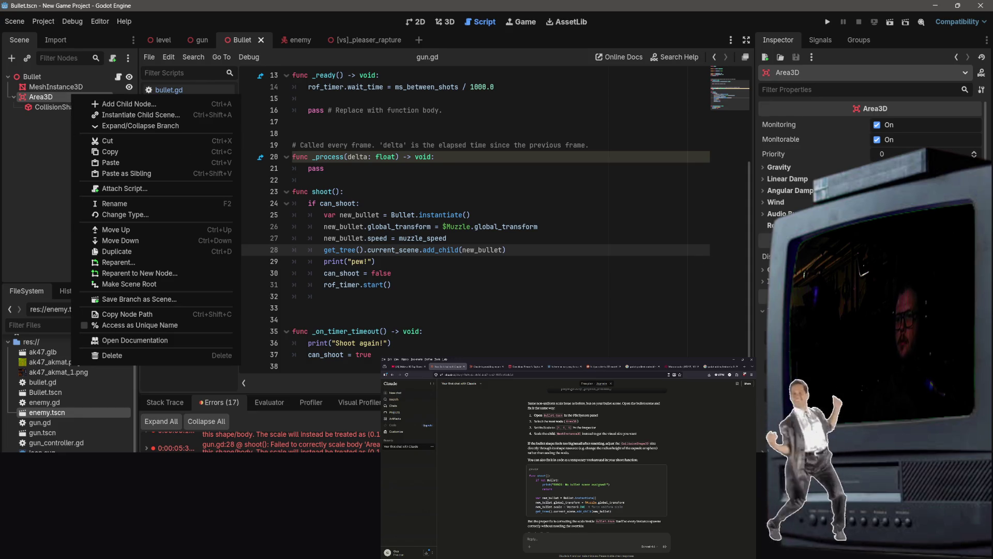
key(Escape)
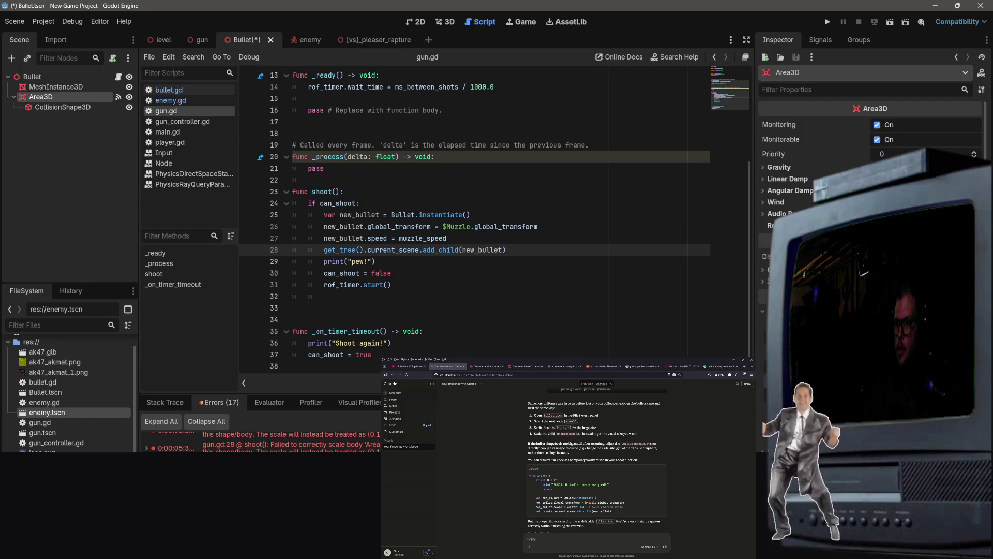
click(62, 107)
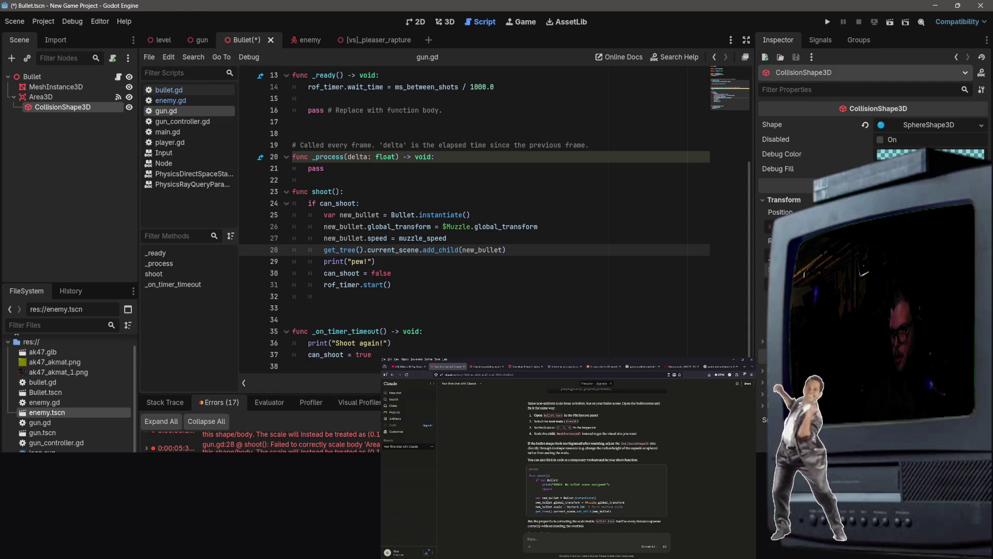
key(ctrl+s)
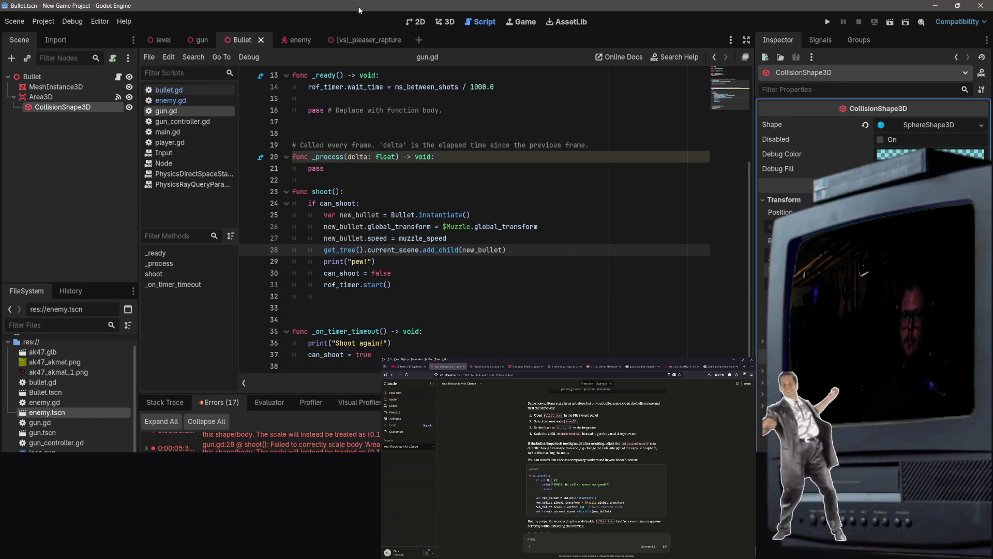
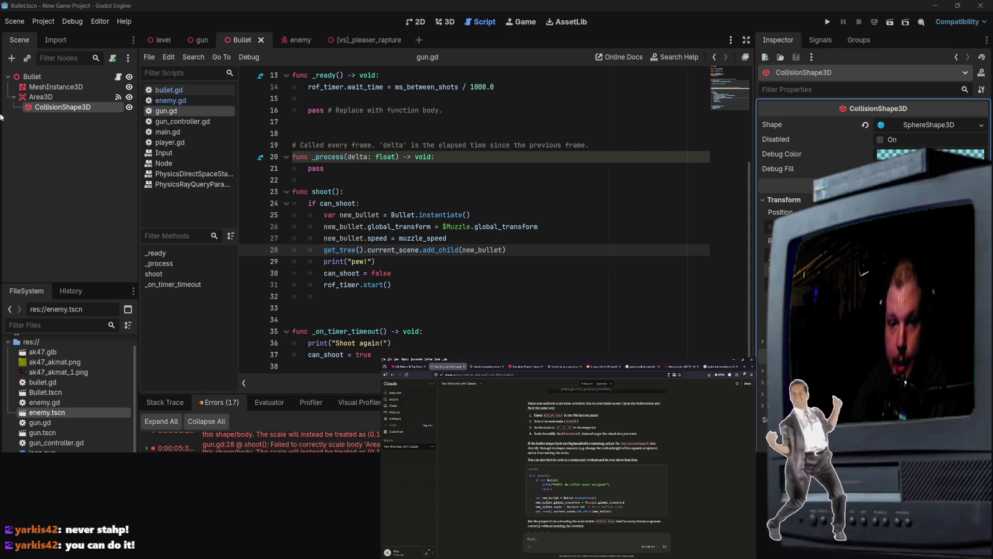
Inspect the MeshInstance3D, Bullet root transform, CollisionShape3D and Area3D properties.
click(52, 88)
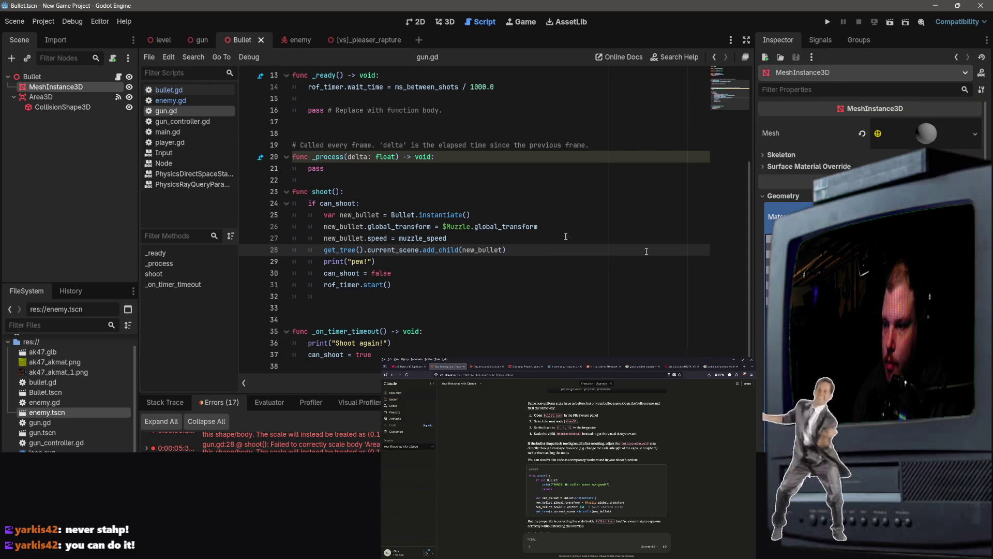
scroll(802, 194, down, 5)
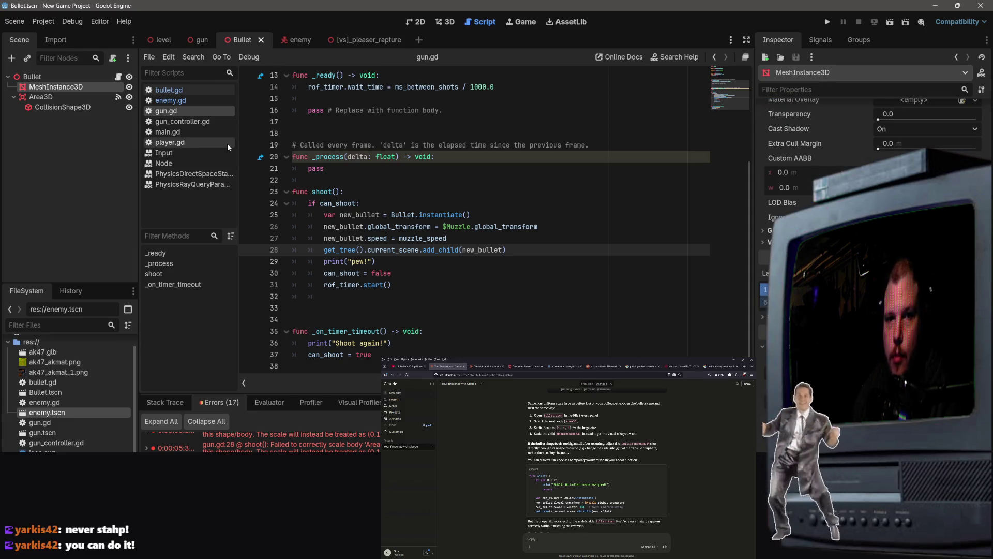
click(76, 80)
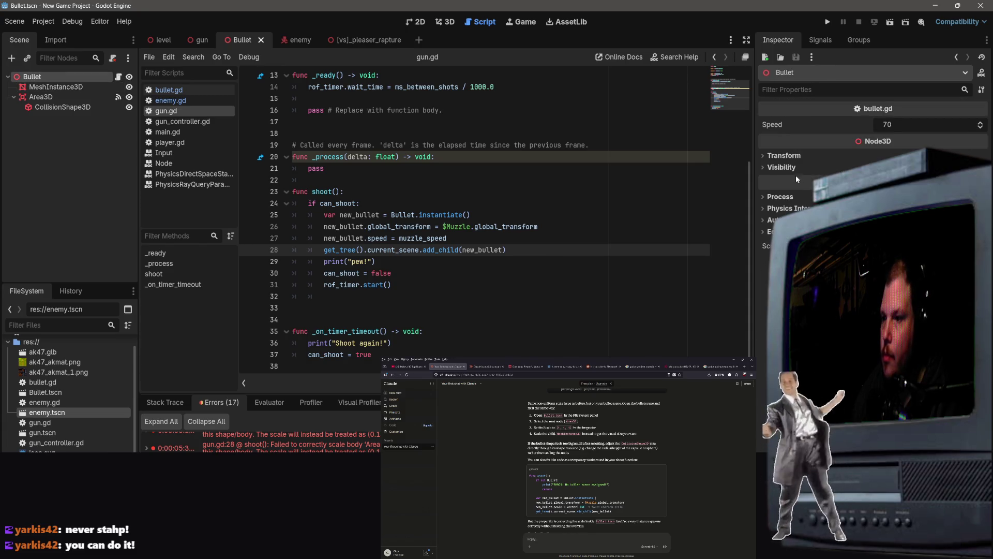
click(783, 156)
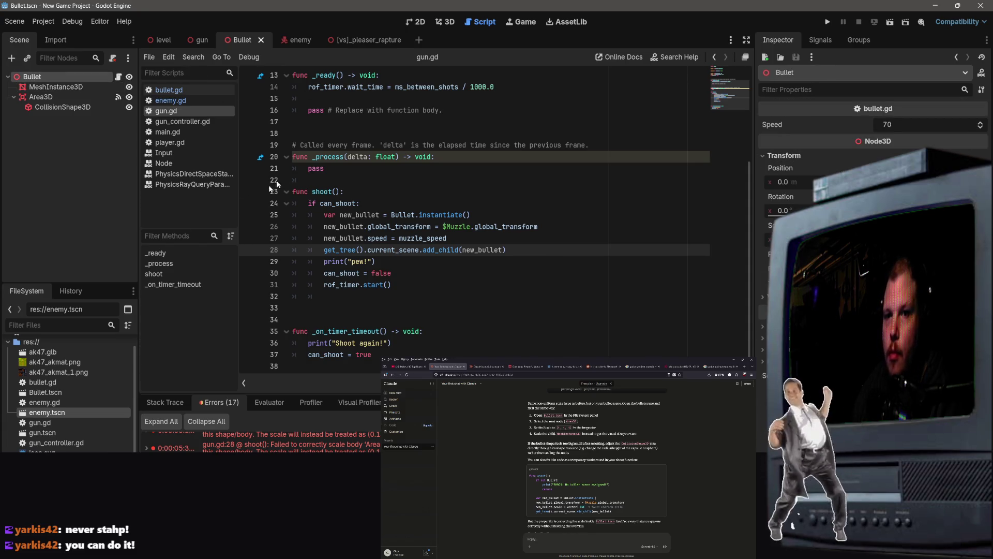
click(76, 107)
click(76, 96)
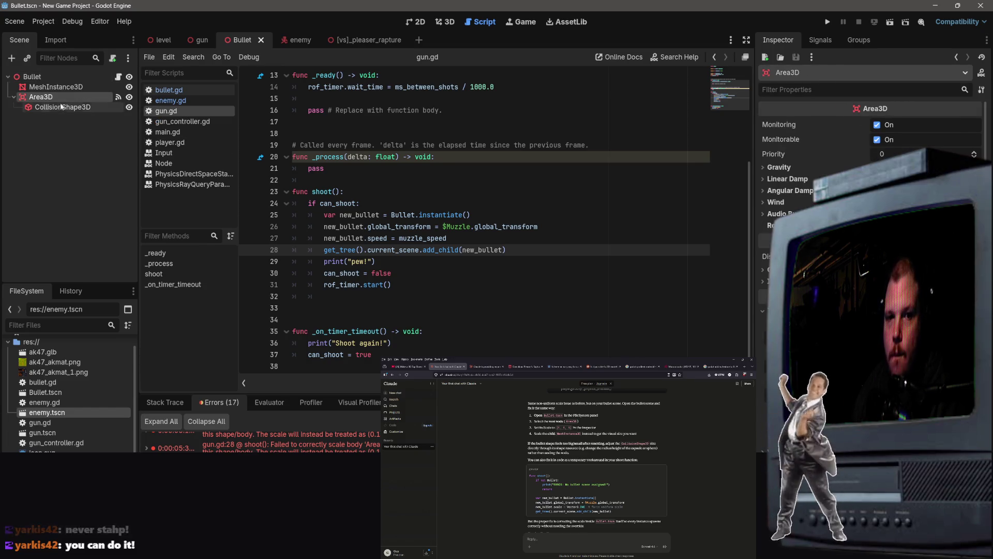
click(63, 107)
Show the Bullet scene in the 3D view with nothing selected, and save Bullet.tscn.
click(444, 26)
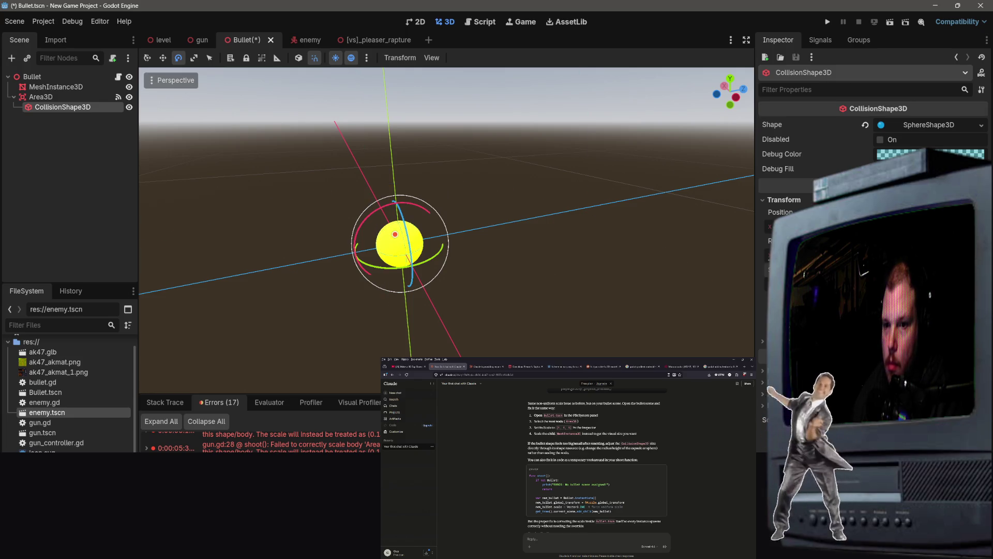
scroll(442, 260, down, 3)
click(523, 206)
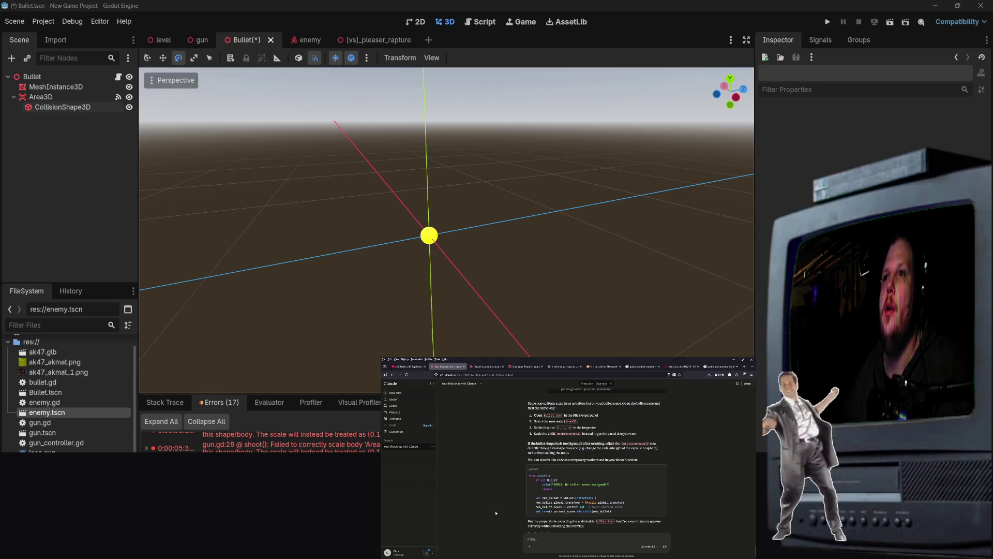
key(ctrl+a)
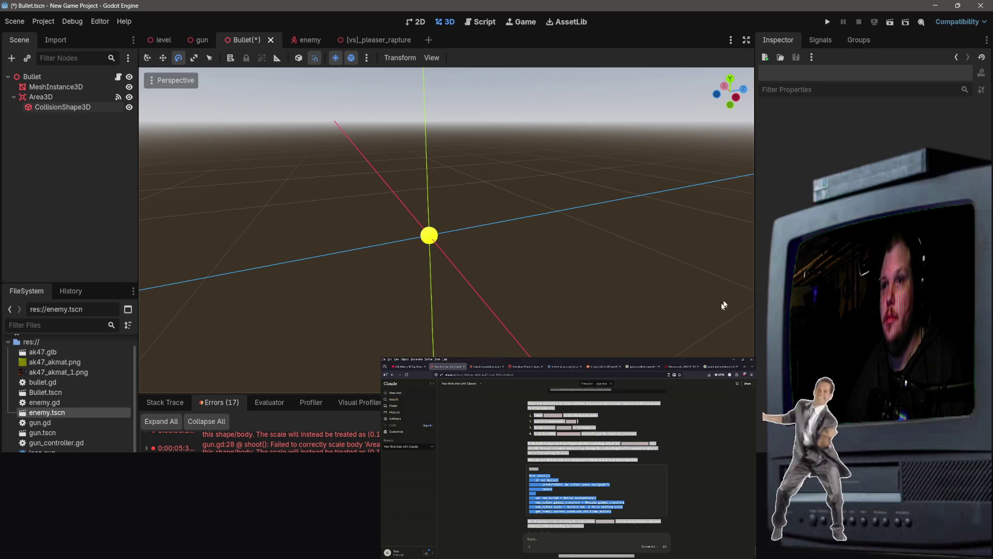
scroll(595, 455, down, 2)
click(833, 5)
key(ctrl+s)
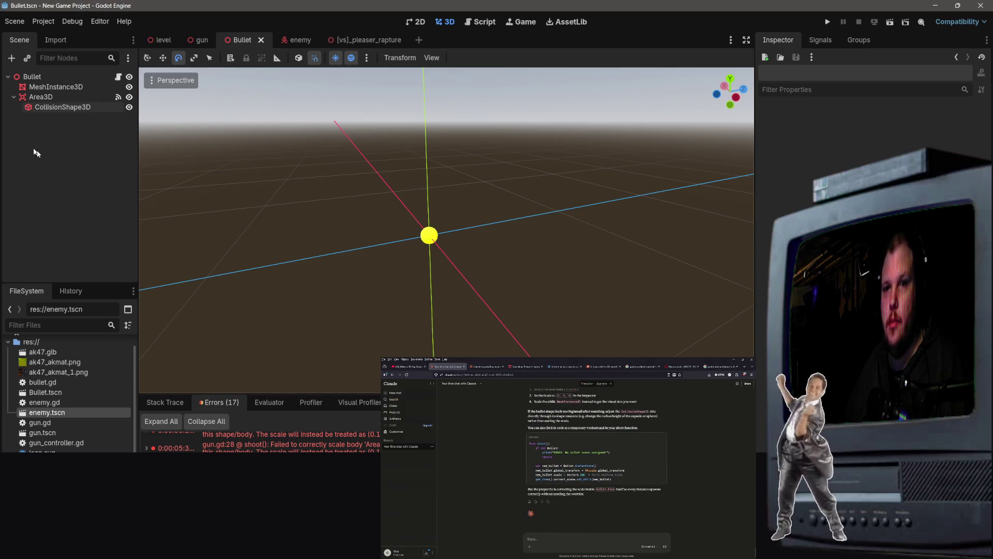
Run the level, fire the gun twice, stop the game, and open gun.gd at line 28.
click(160, 40)
click(827, 22)
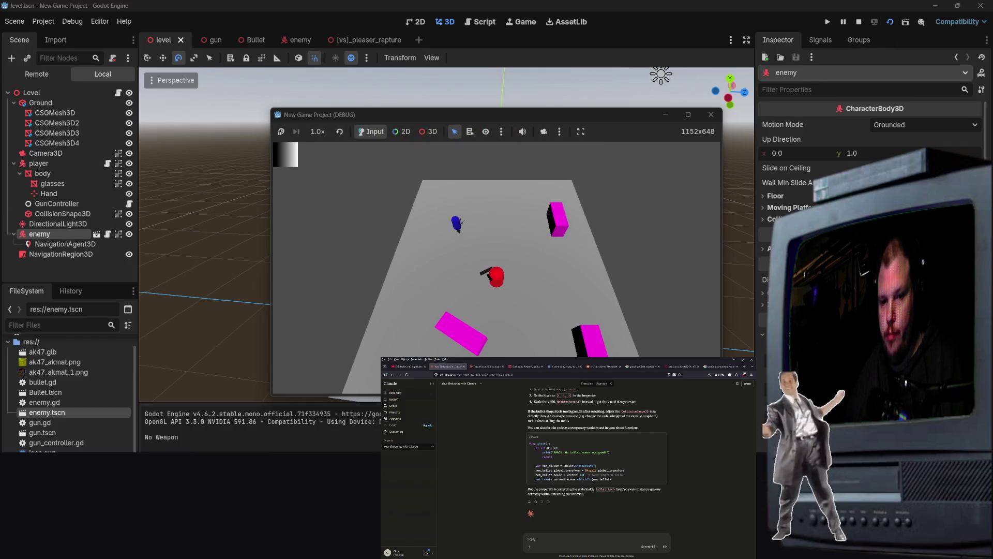
click(454, 271)
click(435, 233)
key(F8)
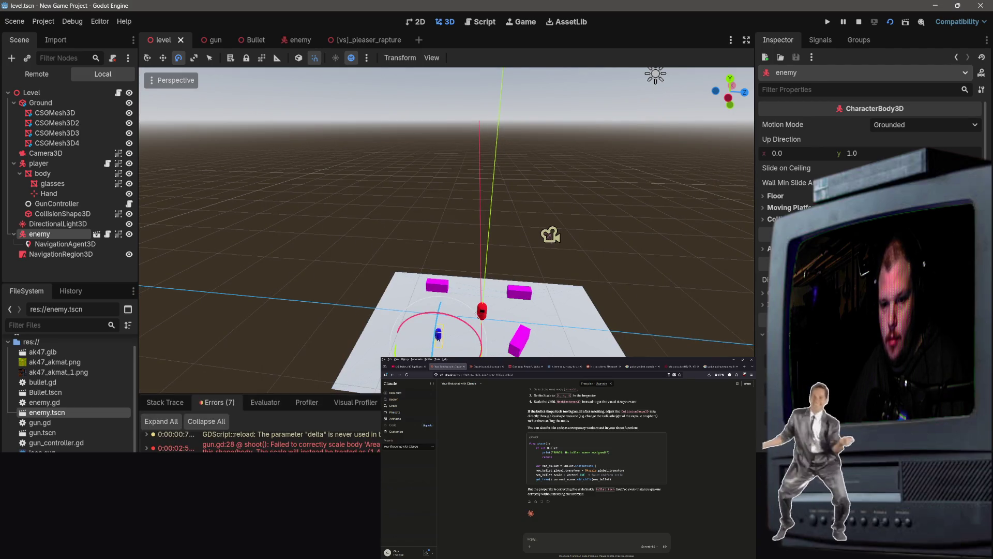
click(238, 443)
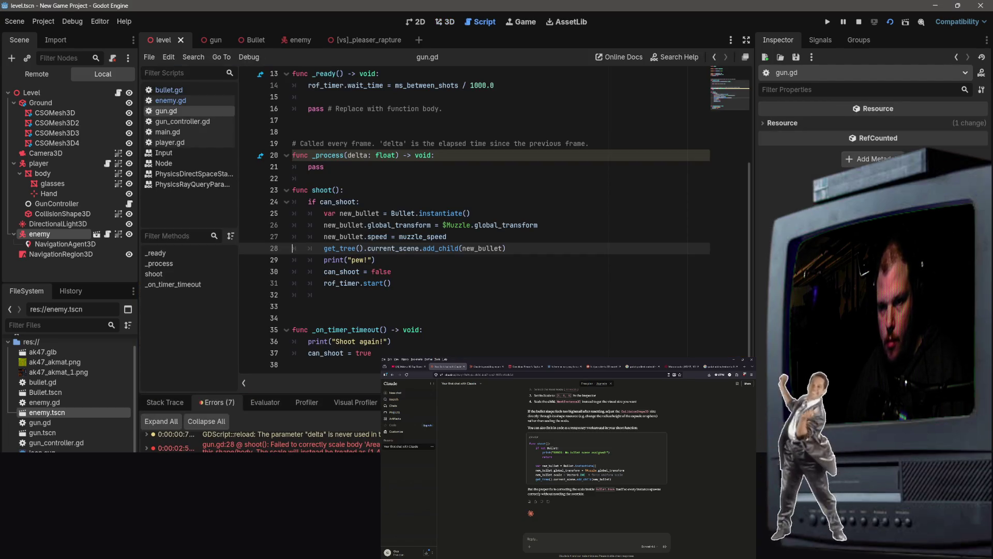
scroll(595, 455, up, 3)
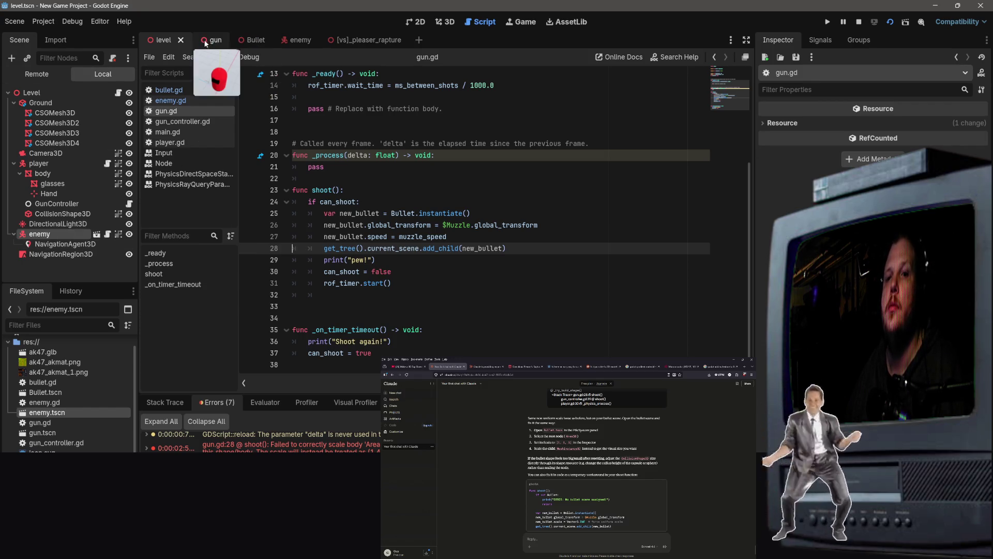
In the Bullet scene, review the Area3D and CollisionShape3D node settings.
click(256, 41)
click(61, 112)
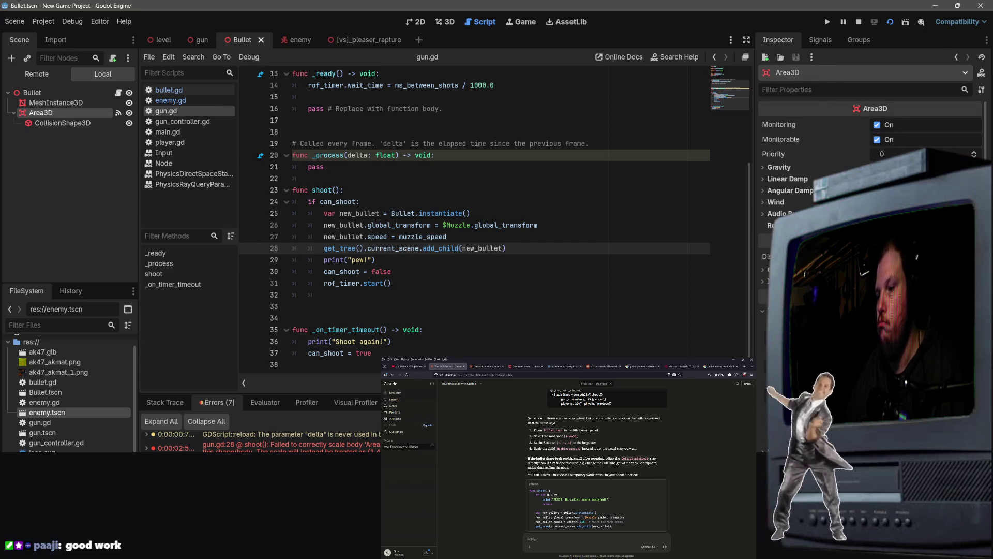
click(58, 123)
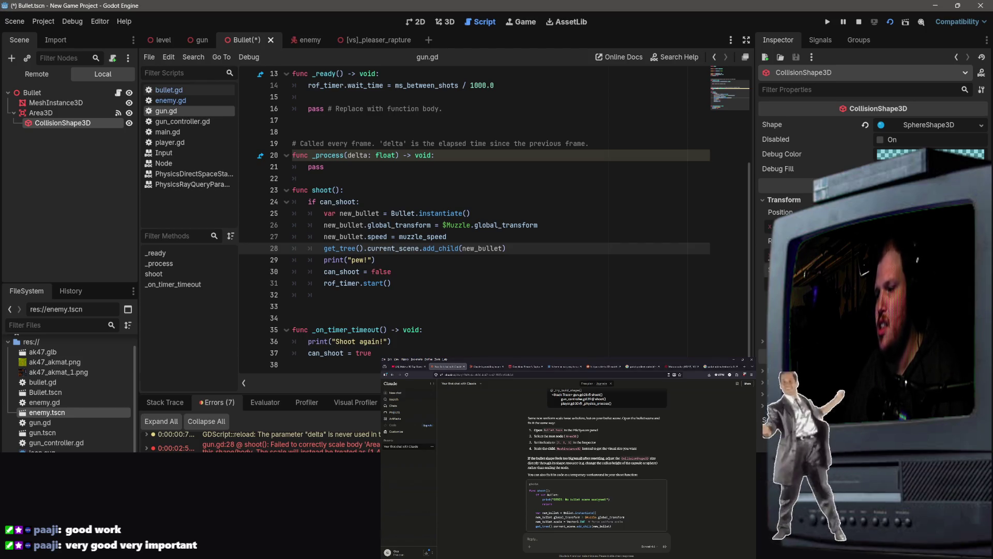
Save the Bullet scene, test-fire in the running game, then review Area3D's settings.
key(ctrl+s)
click(827, 22)
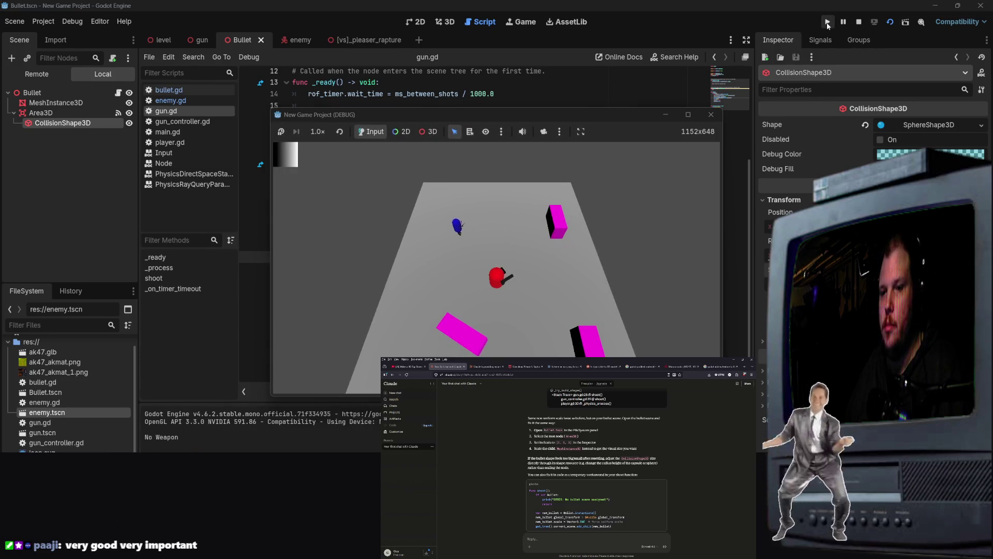
click(449, 245)
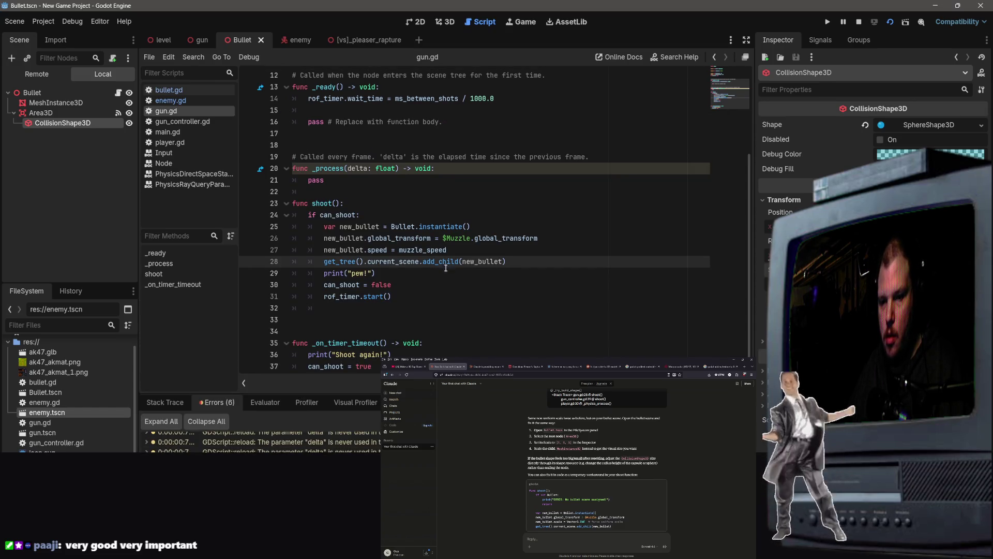
click(46, 116)
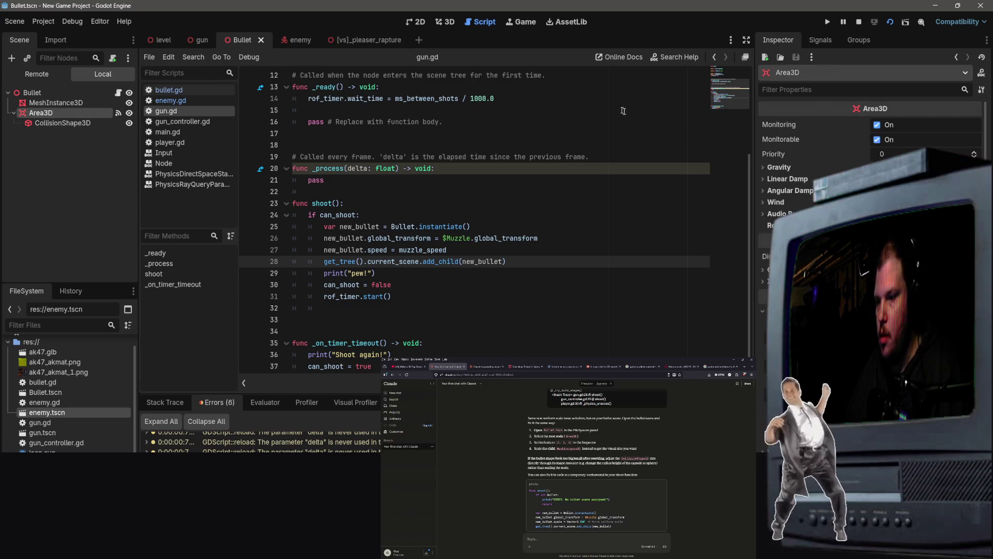
Drag MeshInstance3D into Area3D beside CollisionShape3D and save the Bullet scene.
click(55, 102)
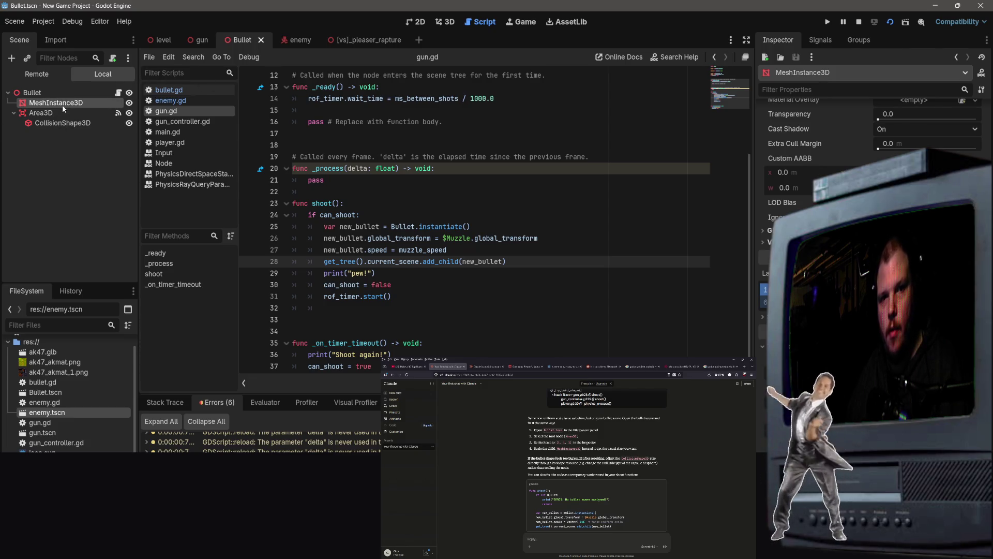
drag(62, 104, 71, 121)
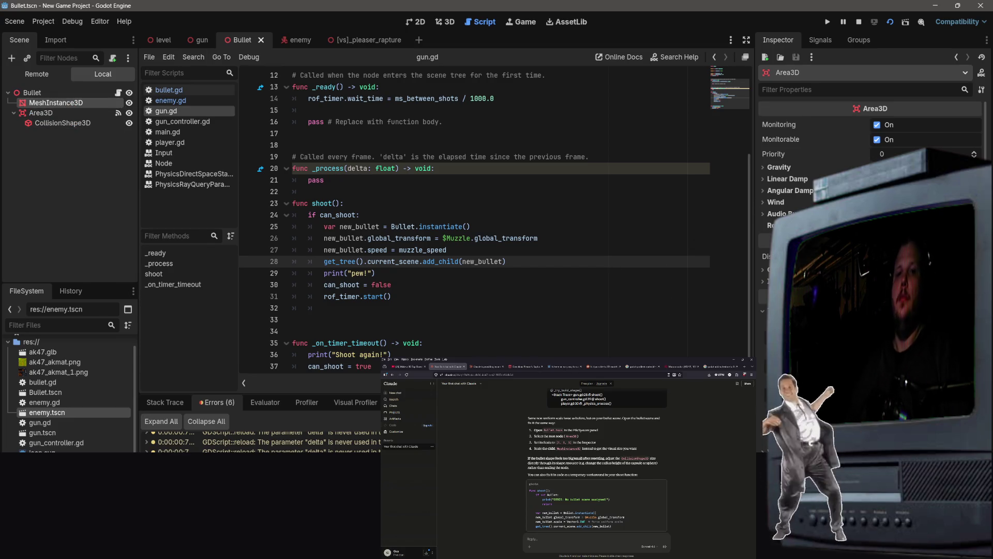
drag(76, 105, 81, 122)
key(ctrl+s)
scroll(558, 350, up, 4)
click(827, 22)
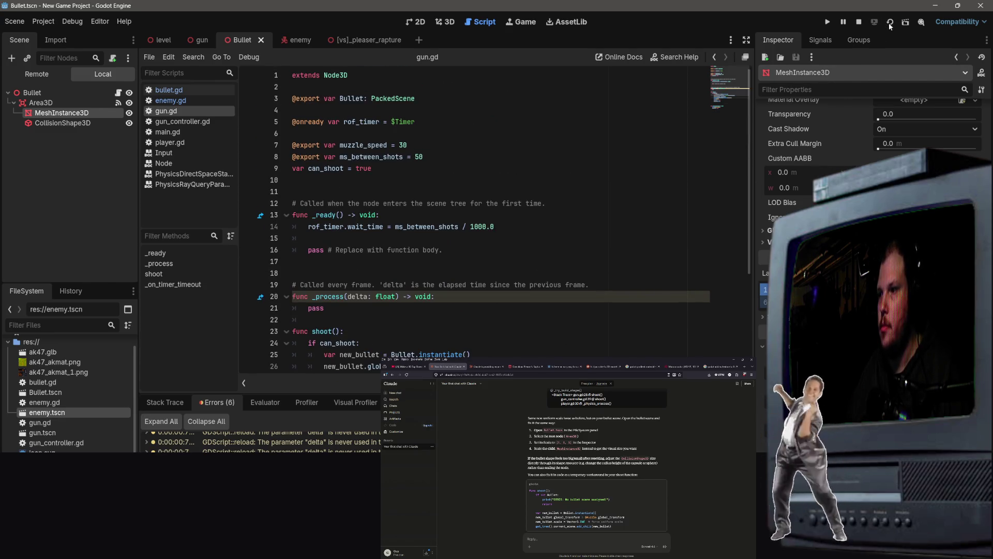
Fire a bullet, then inspect the CollisionShape3D, Area3D and Bullet nodes for the scale error.
click(448, 237)
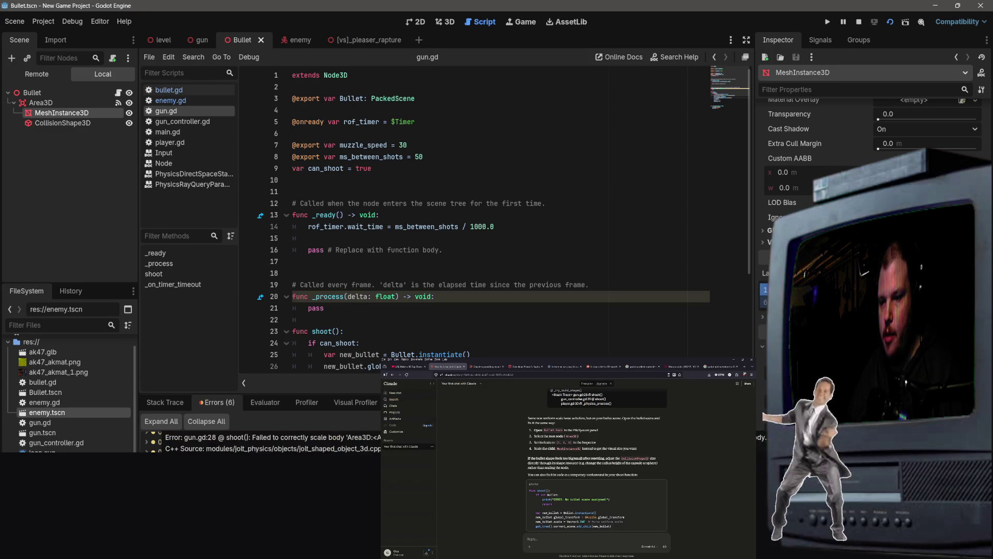
click(84, 124)
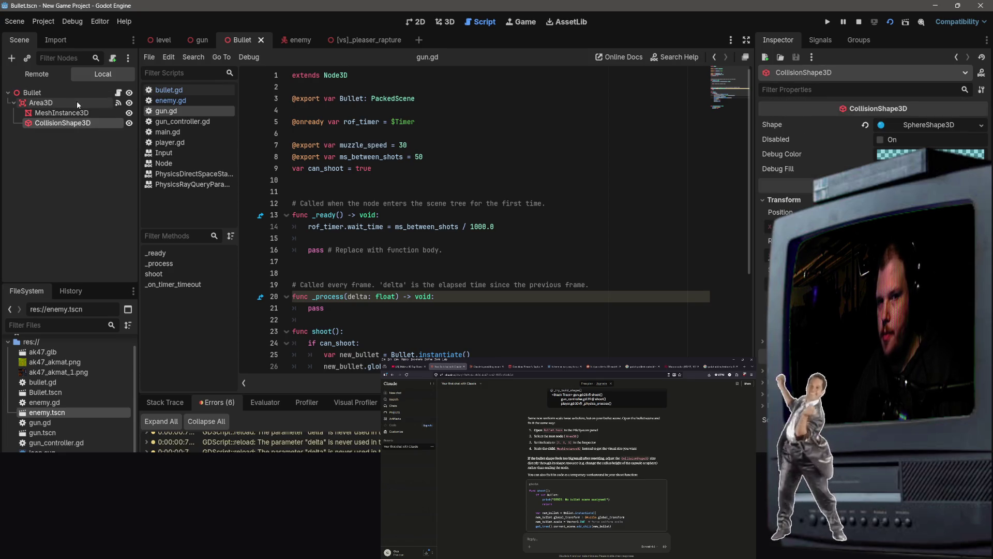
click(78, 103)
click(32, 93)
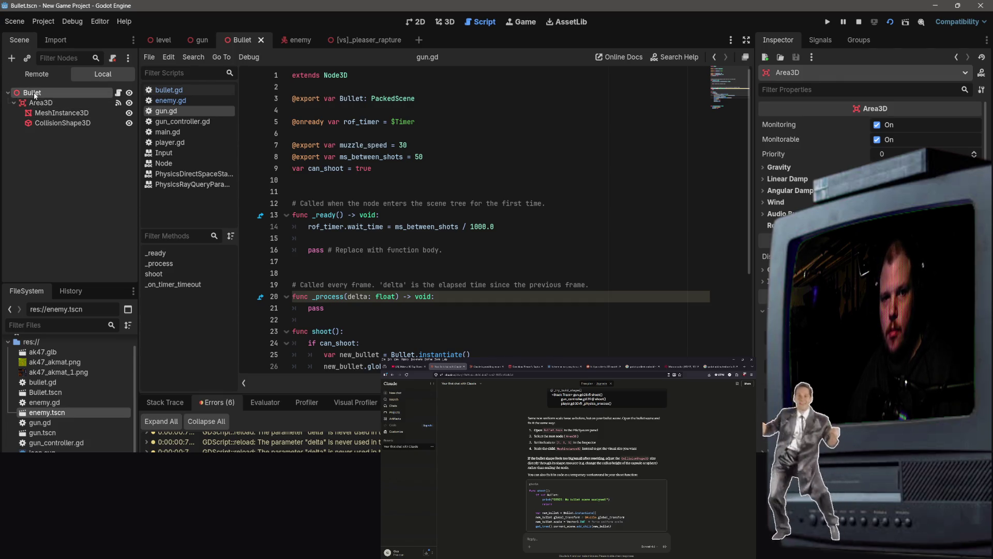
right_click(106, 123)
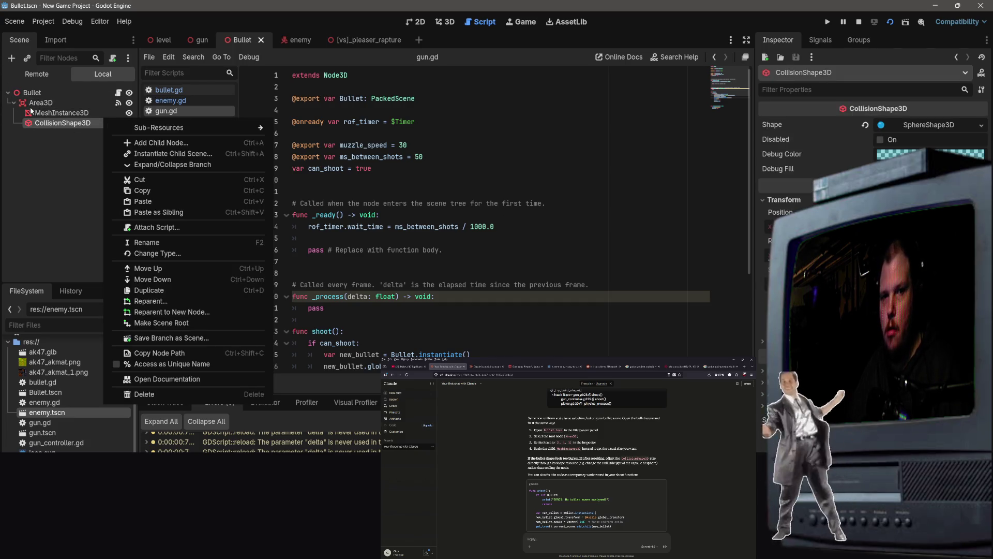
click(41, 103)
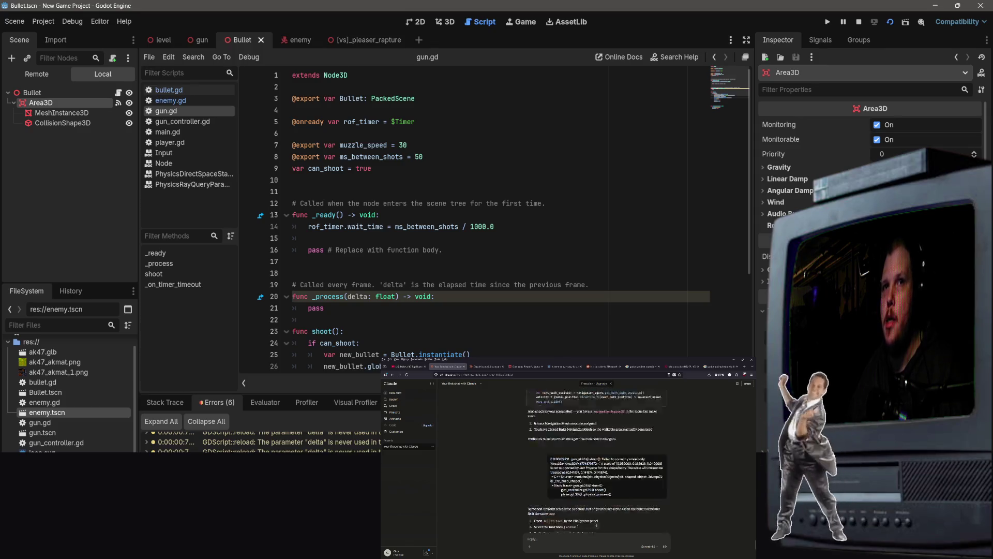
click(640, 205)
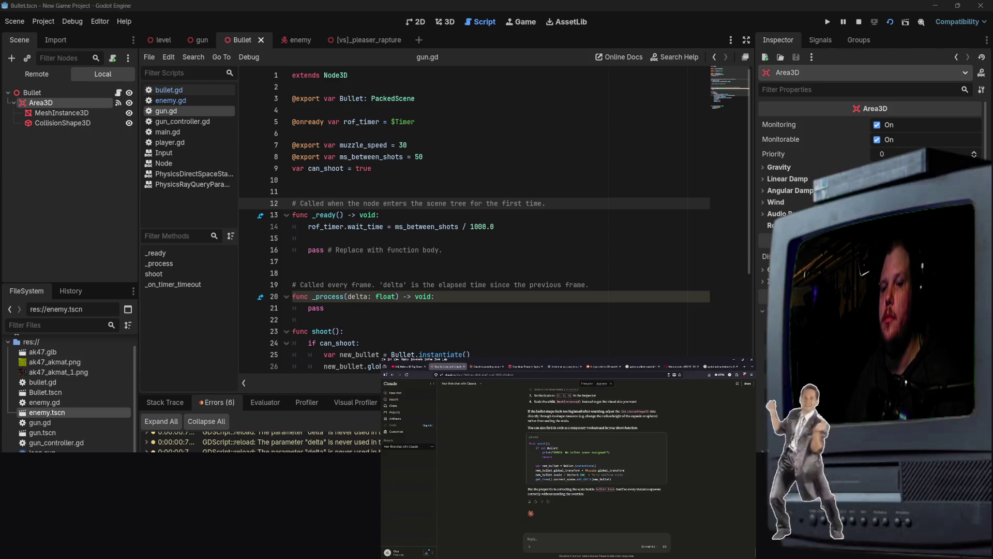
click(440, 192)
click(119, 174)
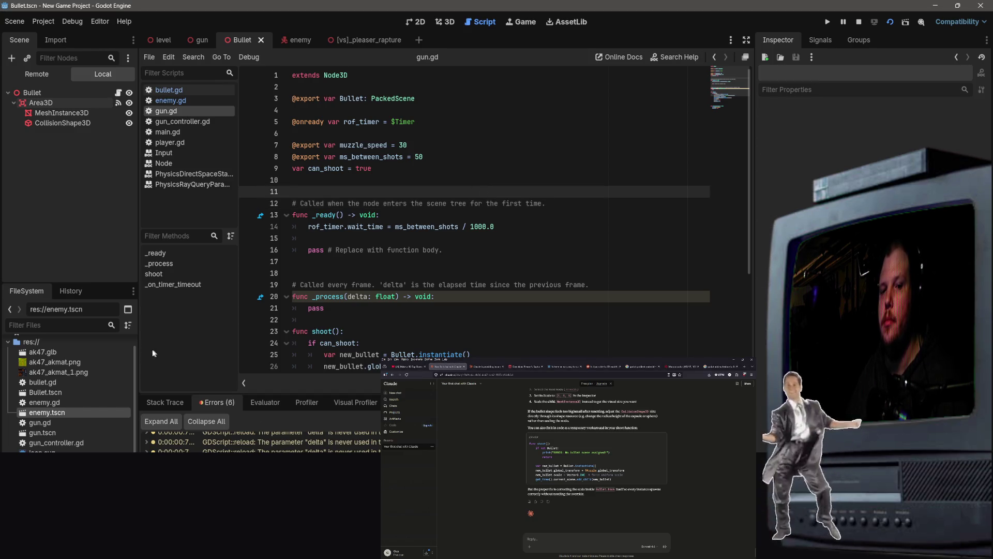
Move MeshInstance3D out of Area3D to sit directly under Bullet, and save the scene.
drag(62, 113, 71, 103)
click(62, 113)
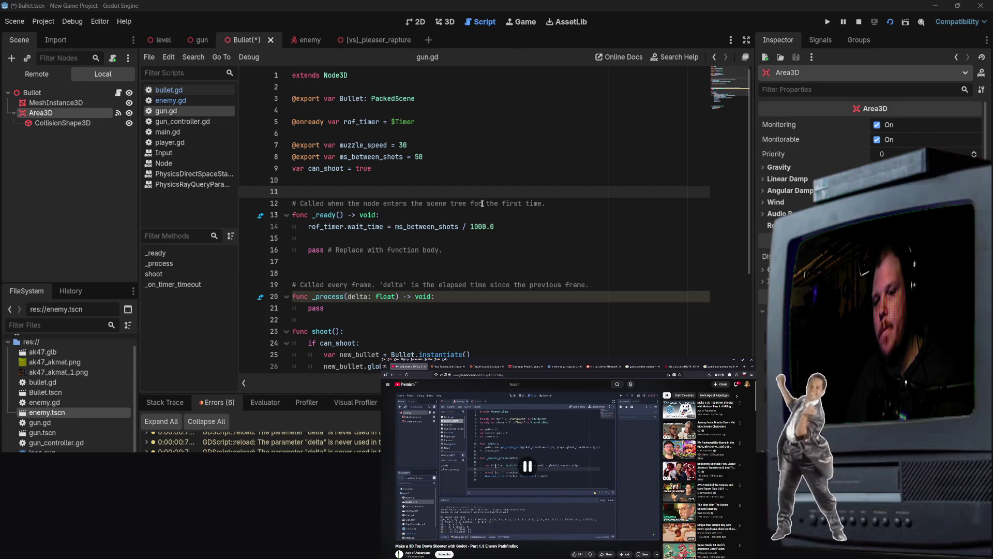
scroll(419, 244, down, 4)
scroll(420, 231, up, 4)
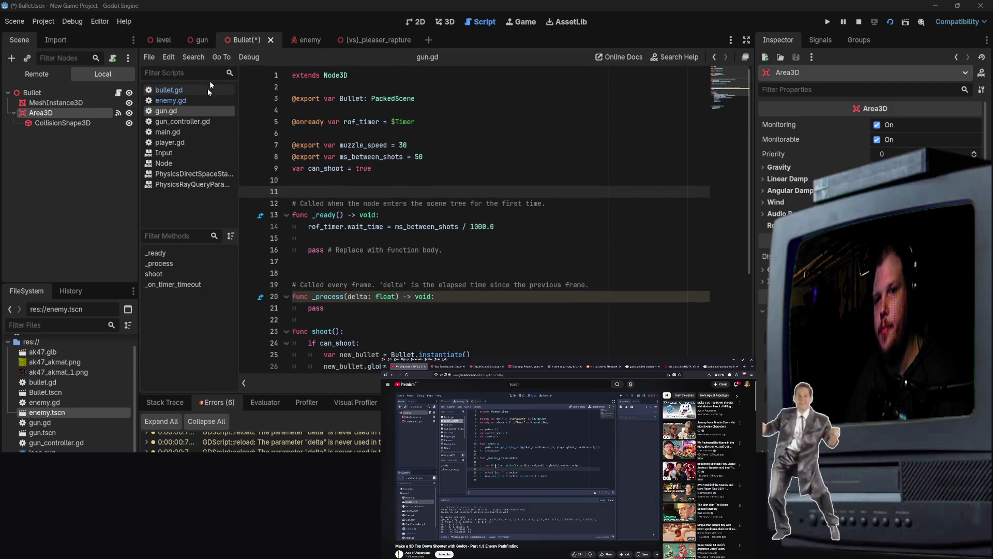
key(ctrl+s)
click(598, 101)
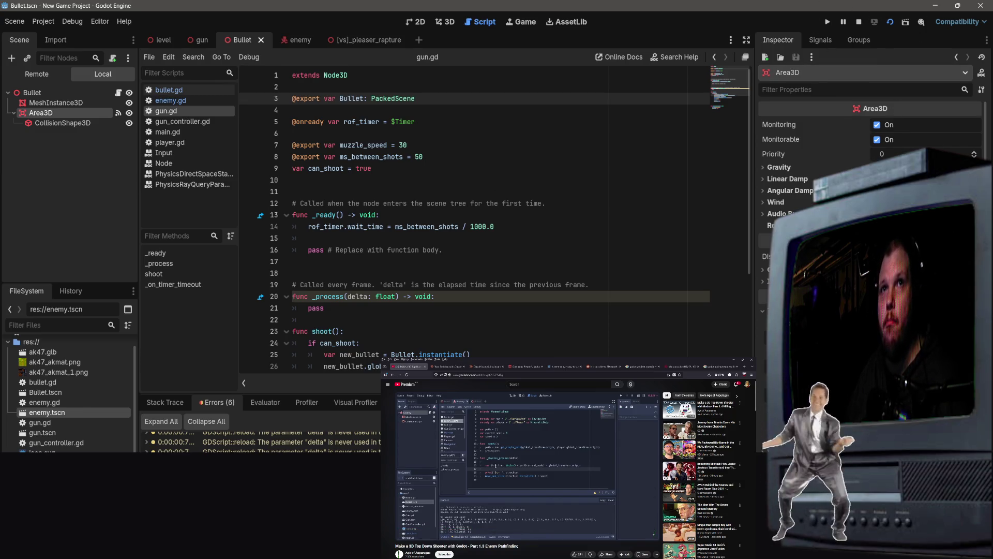
click(733, 359)
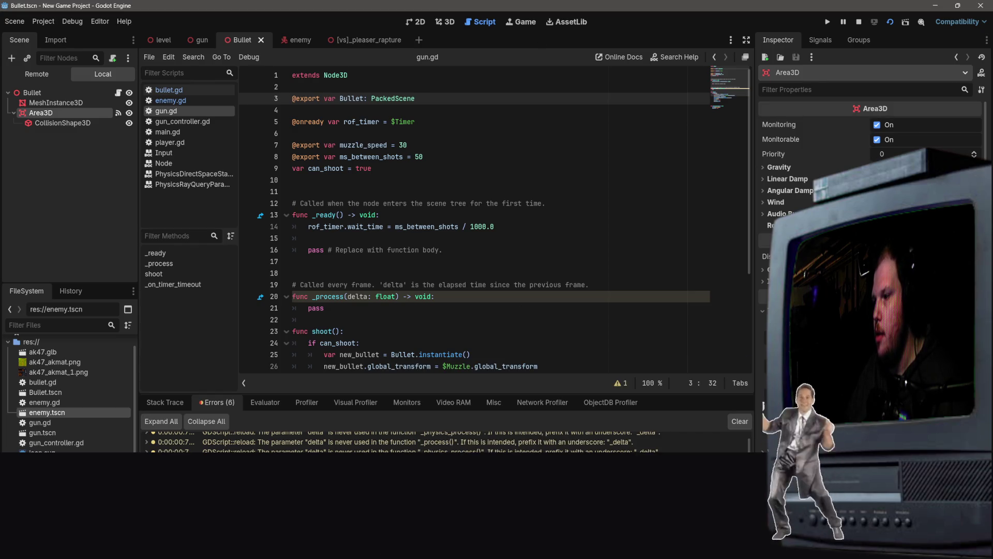